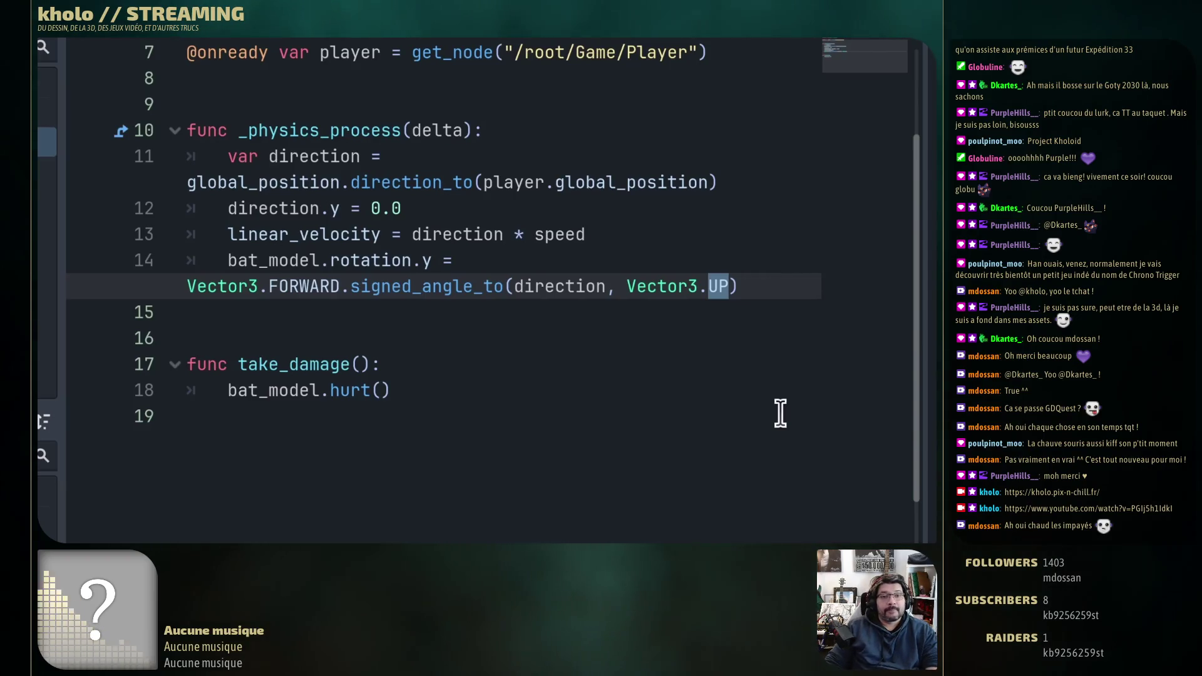
Step: Bring up the browser window playing the Vimeo reference video of the bat flying toward the player
mouse_move(443, 284)
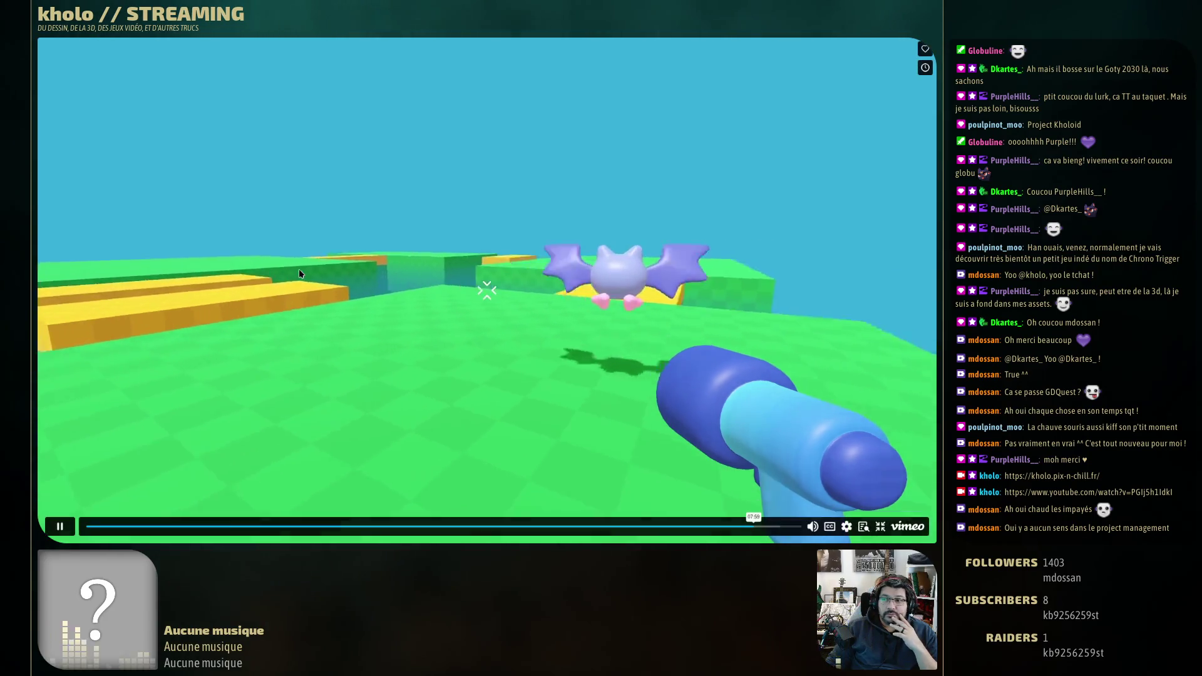
Step: Pause the Vimeo clip of the bat chasing the player and return to mob.gd in Godot
left_click(292, 268)
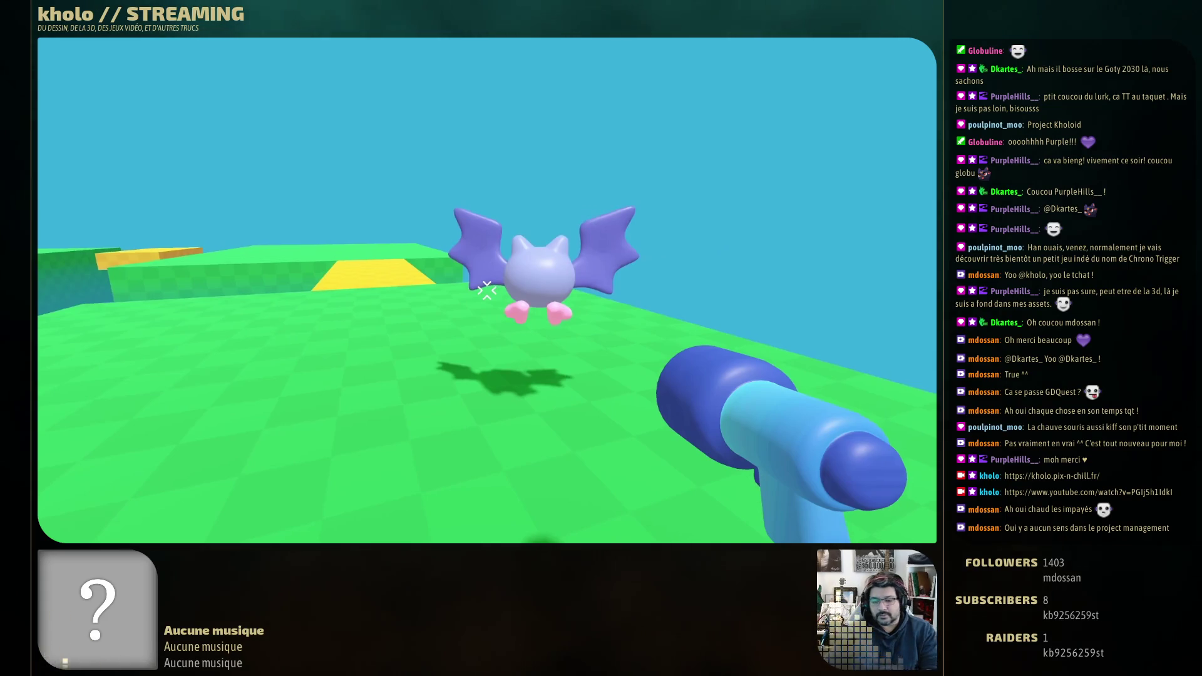
key("F8")
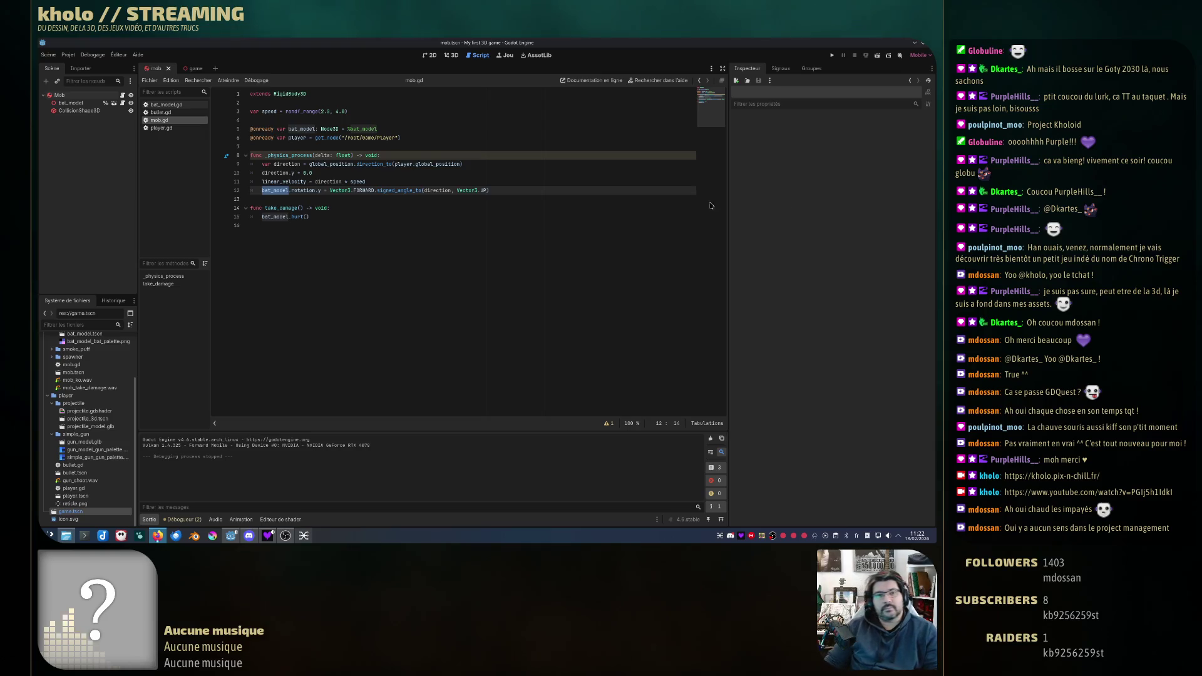
right_click(589, 216)
left_click(520, 191)
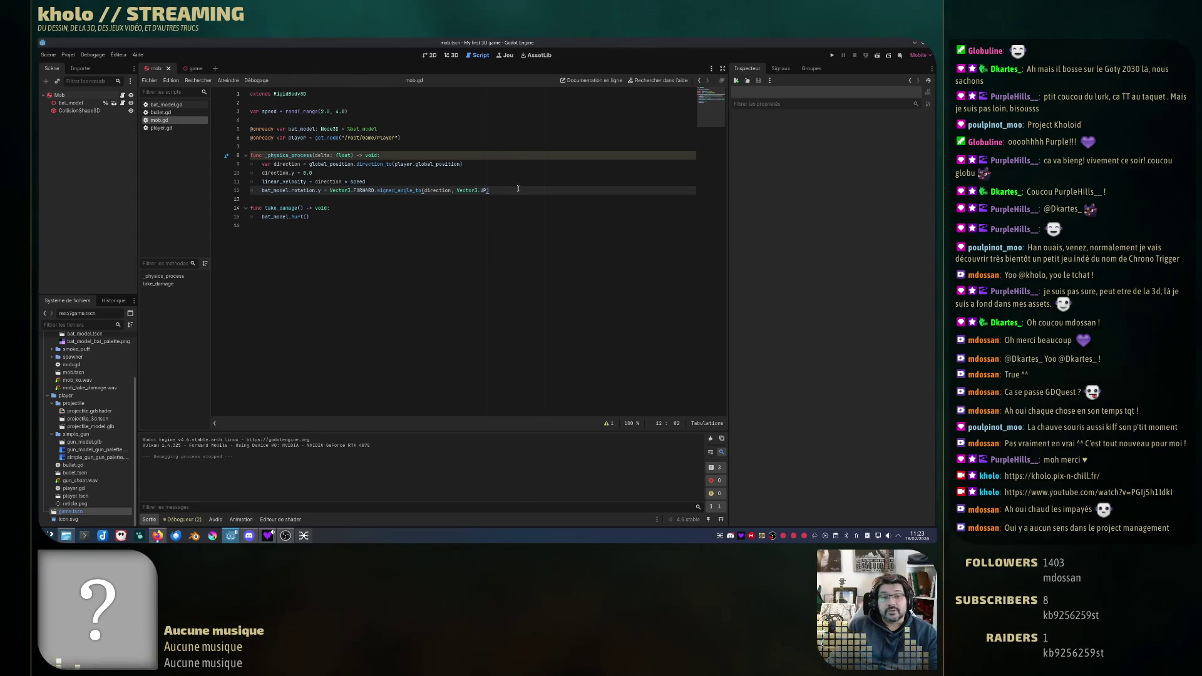
key("Up")
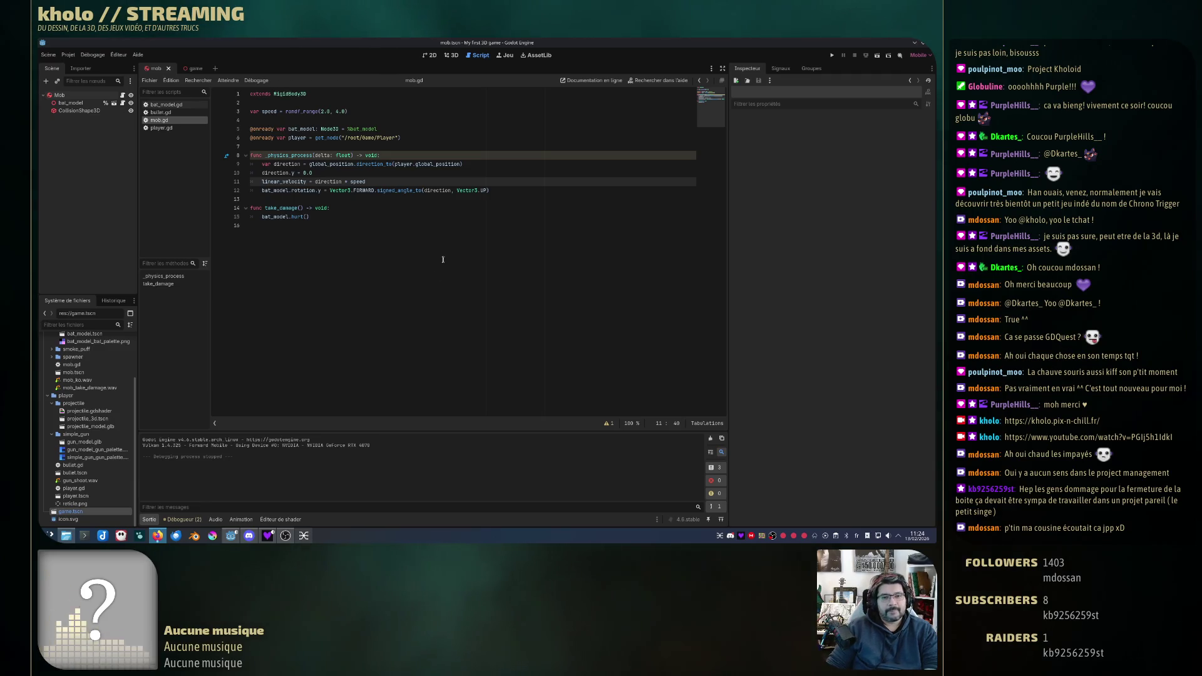
left_click(403, 190)
key("Up")
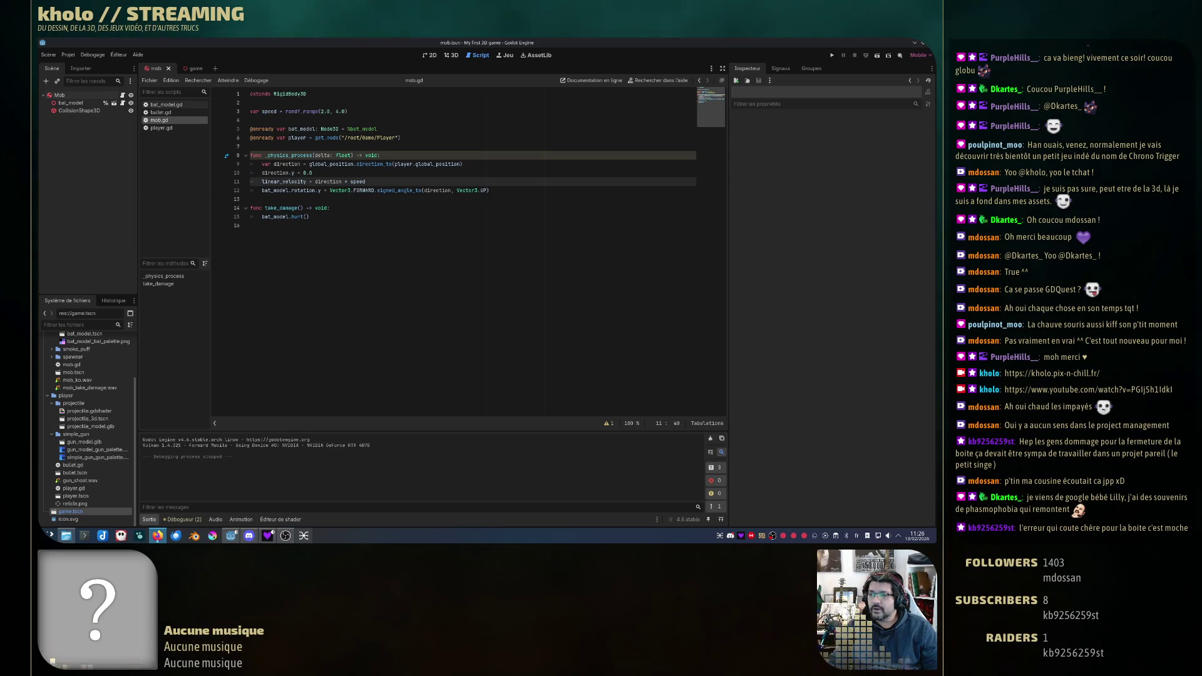
left_click(833, 55)
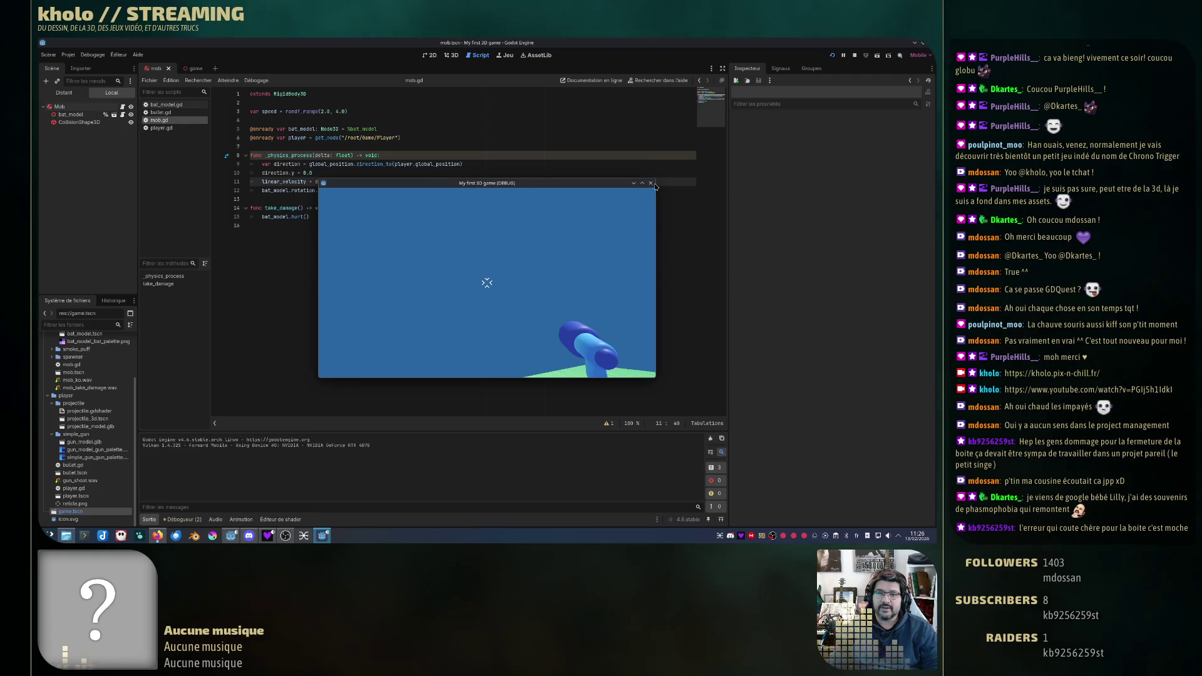
key("F8")
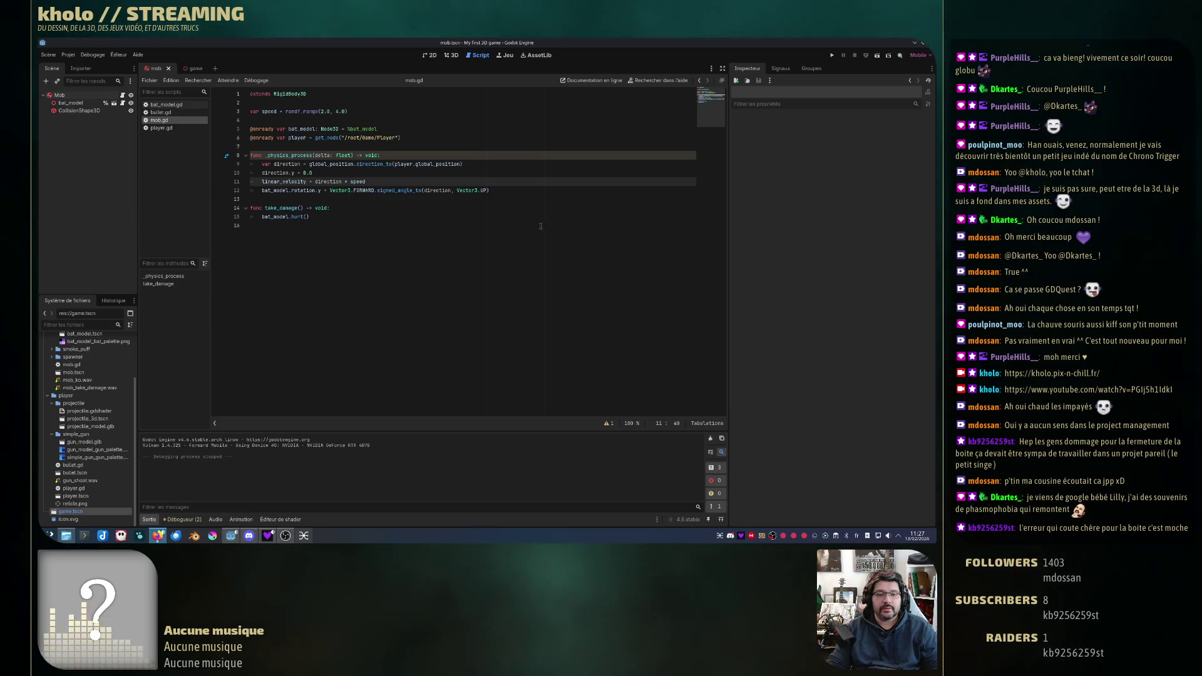
left_click(620, 190)
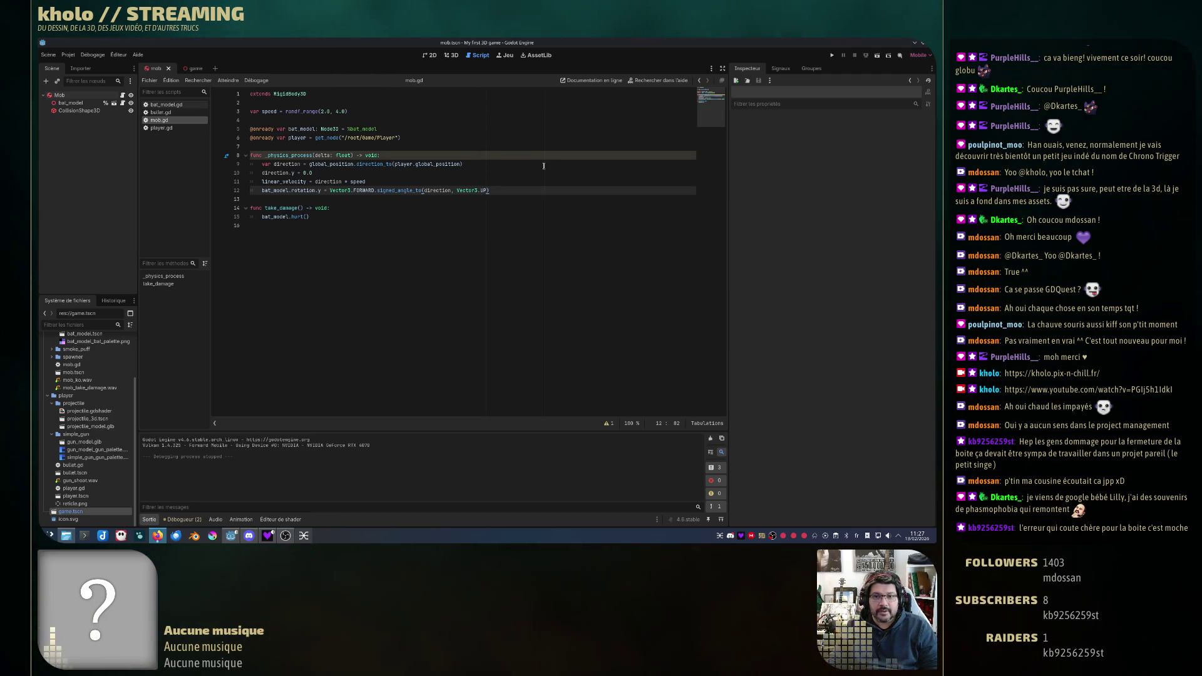
Step: Step through mob.gd's variable lines (top, bat_model, player, line 12), then open a Konsole terminal
left_click(489, 92)
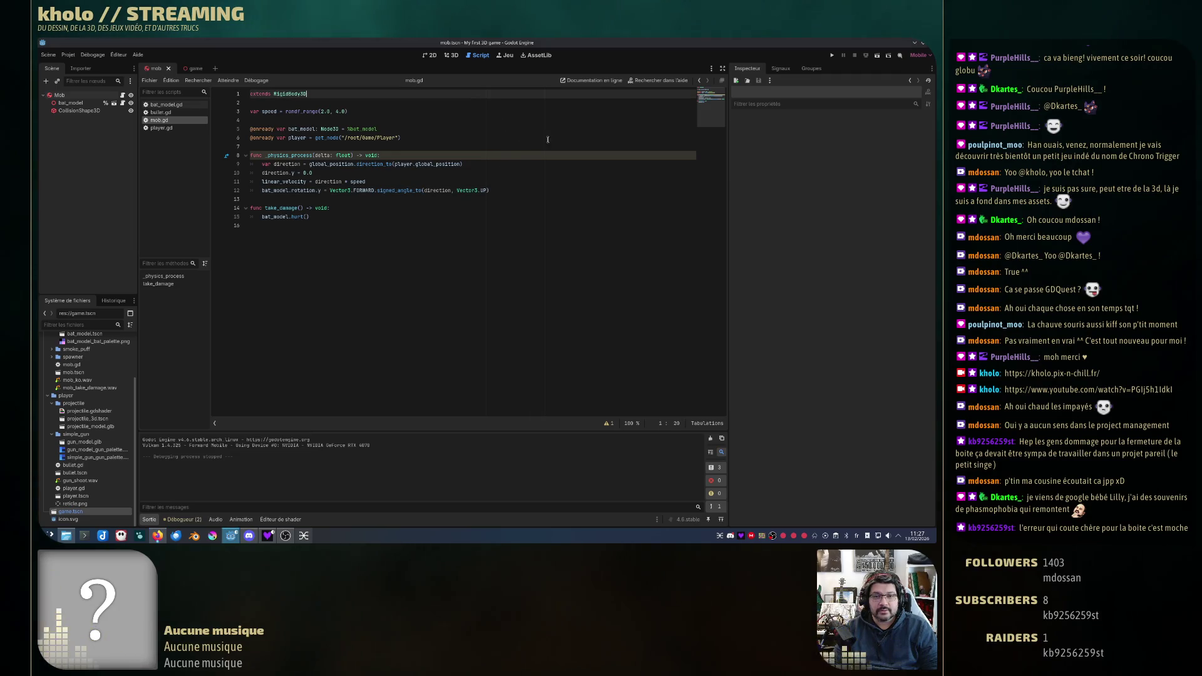
left_click(545, 130)
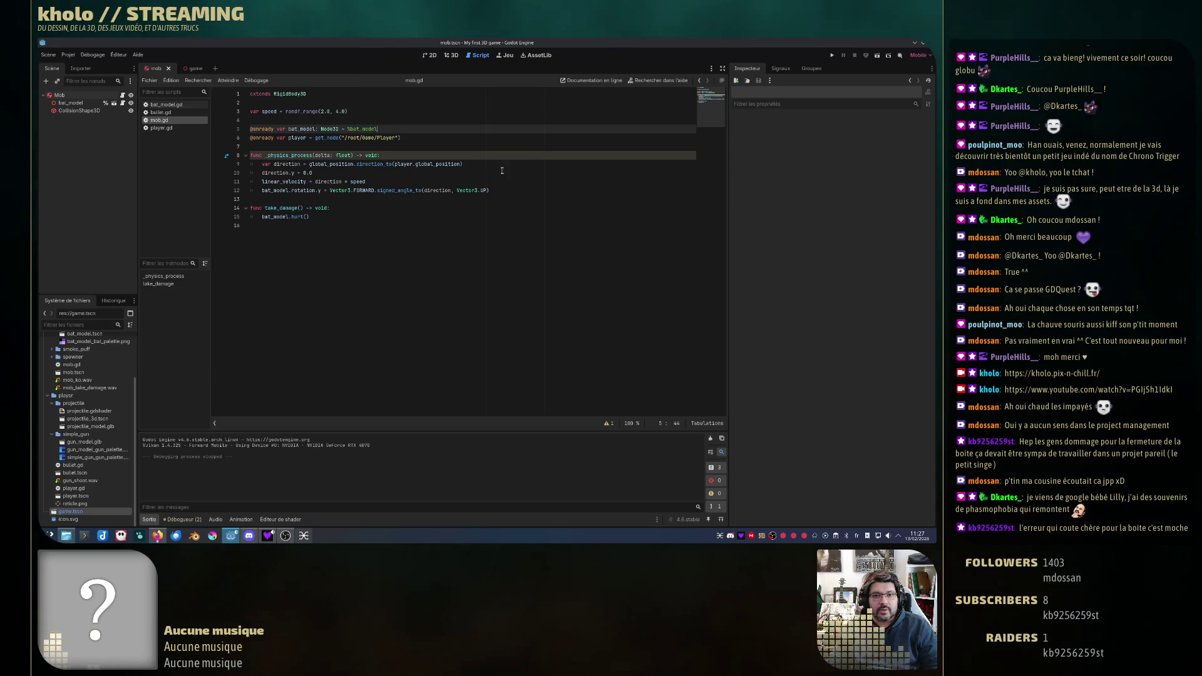
left_click(483, 134)
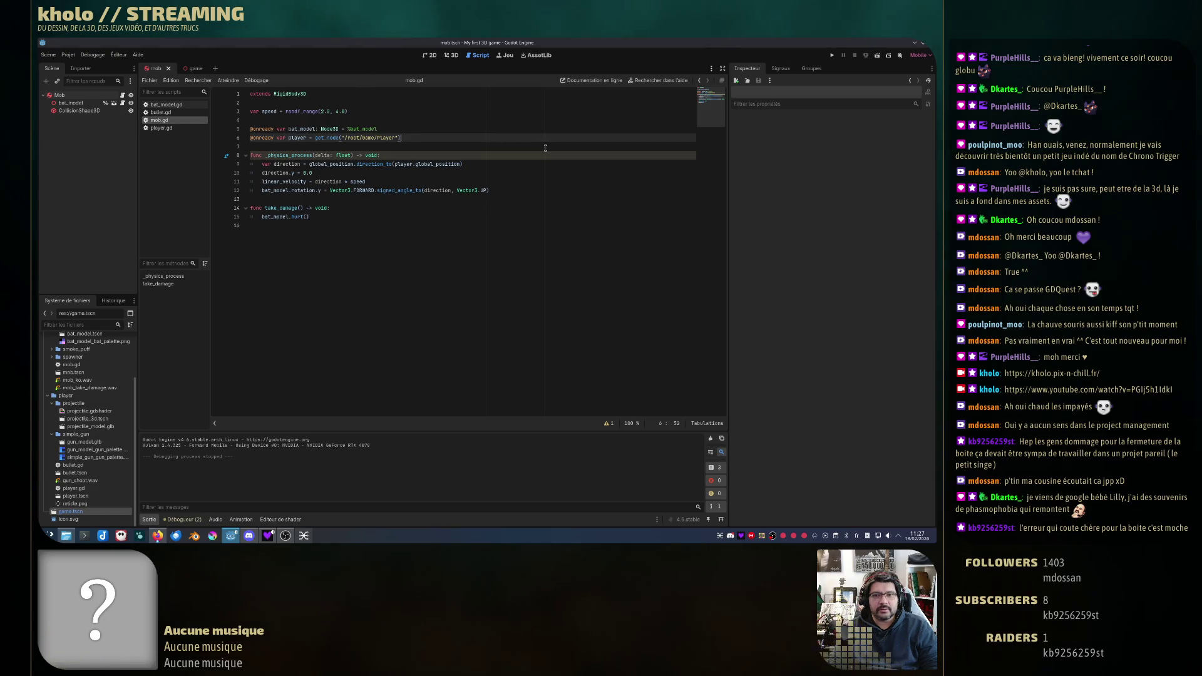
left_click(539, 191)
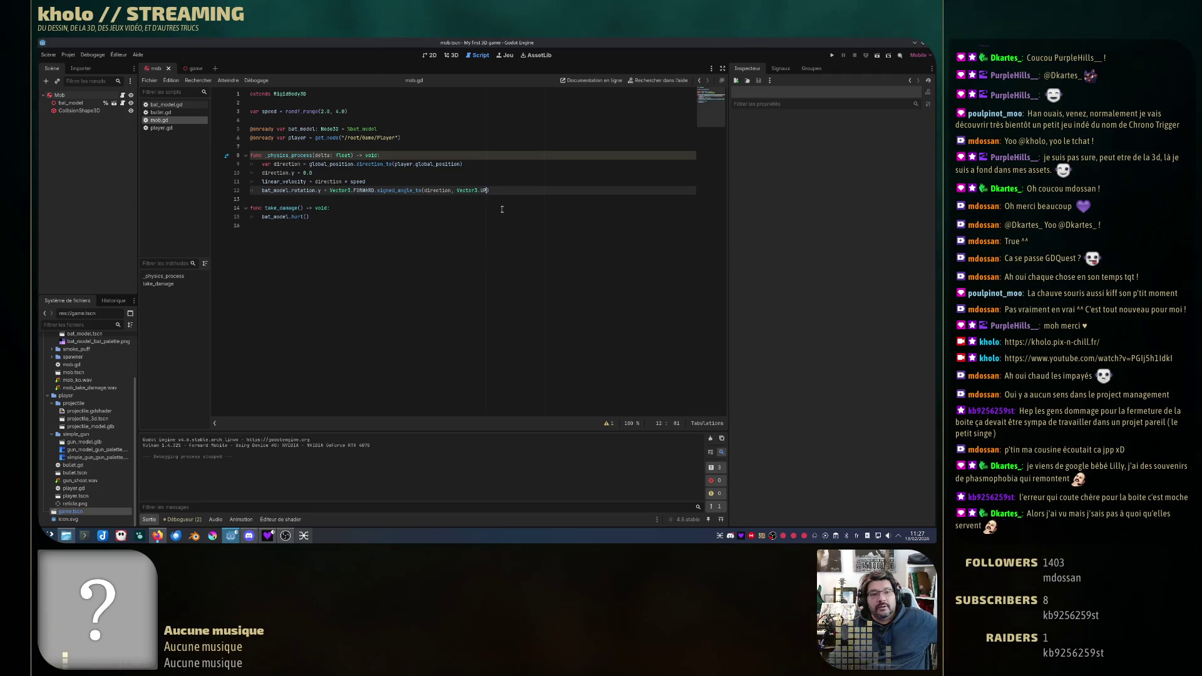
left_click(84, 535)
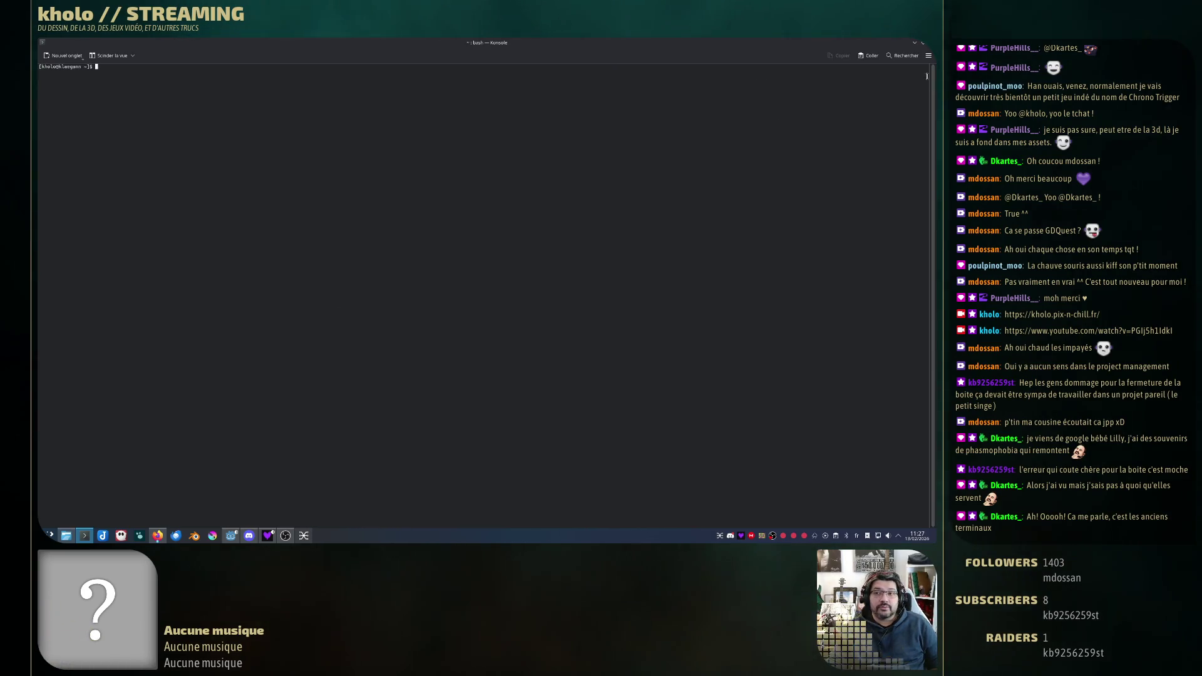
Step: Switch from Konsole back to the Godot editor and restore its window from maximized
key("alt+Tab")
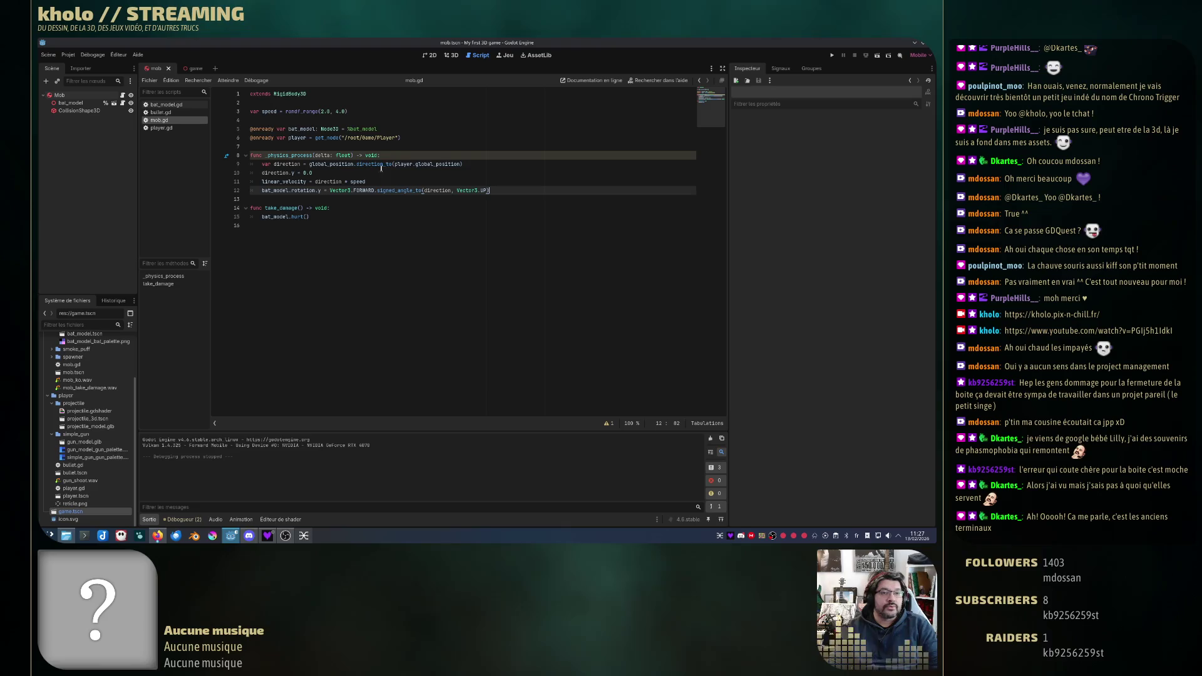
double_click(835, 45)
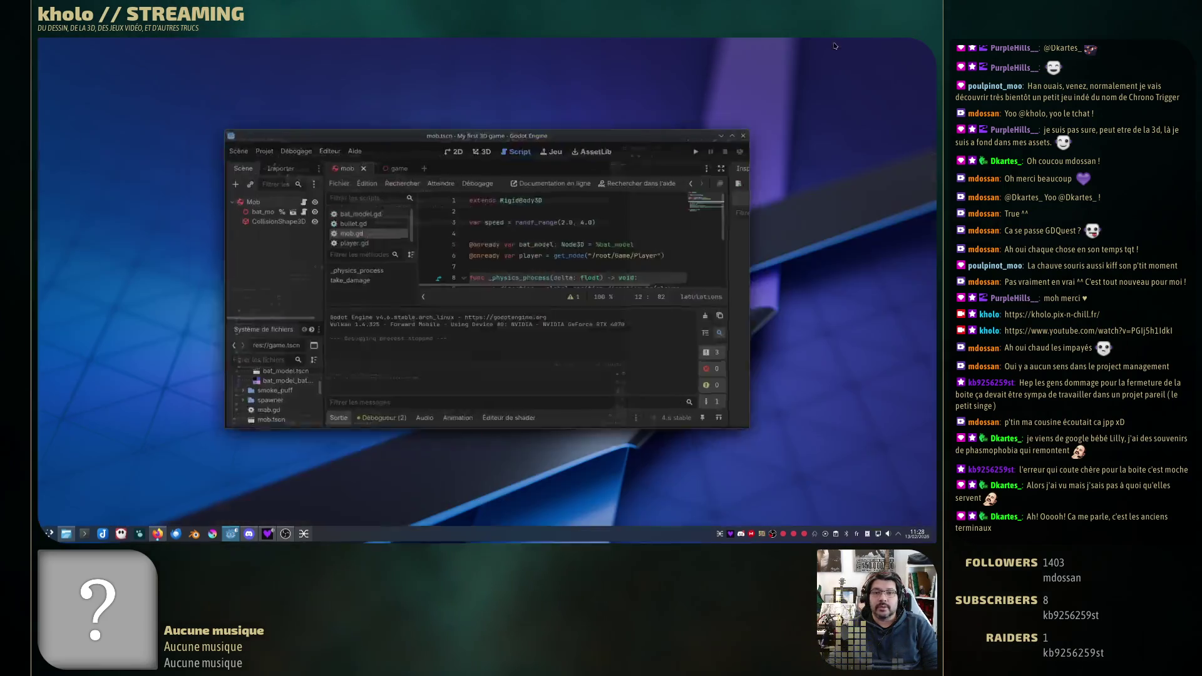
Step: Resize the Godot window, maximize it again, and widen the Inspector panel beside mob.gd
left_click_drag(691, 270, 644, 278)
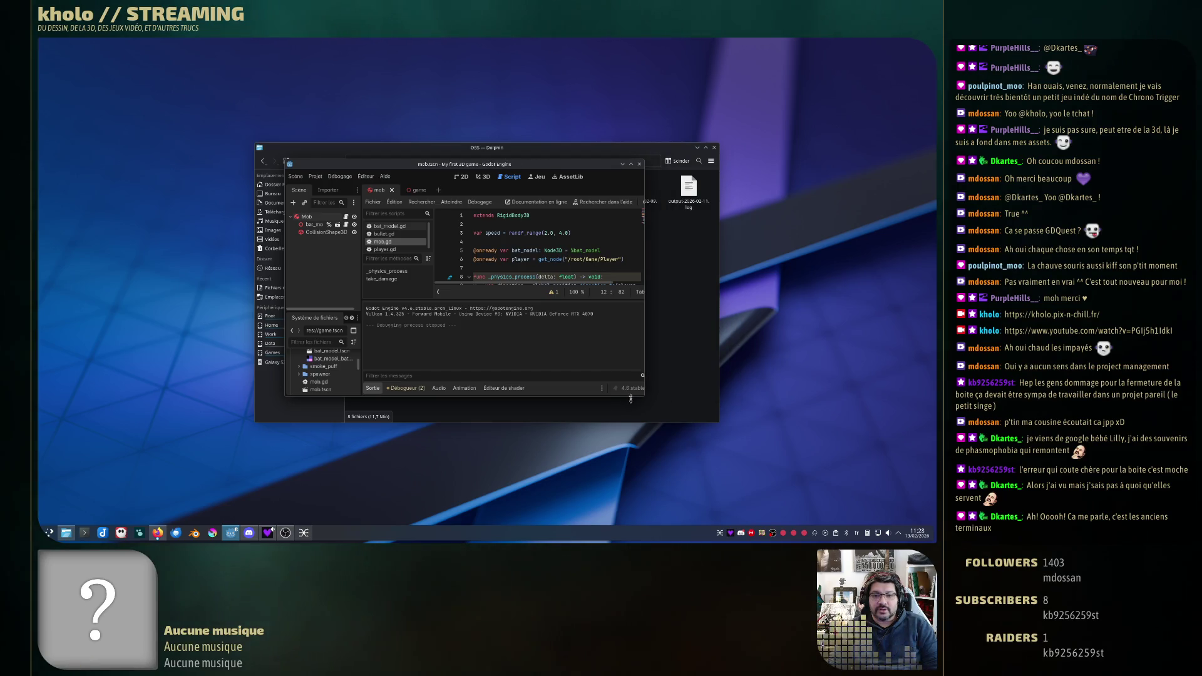
left_click_drag(501, 397, 501, 512)
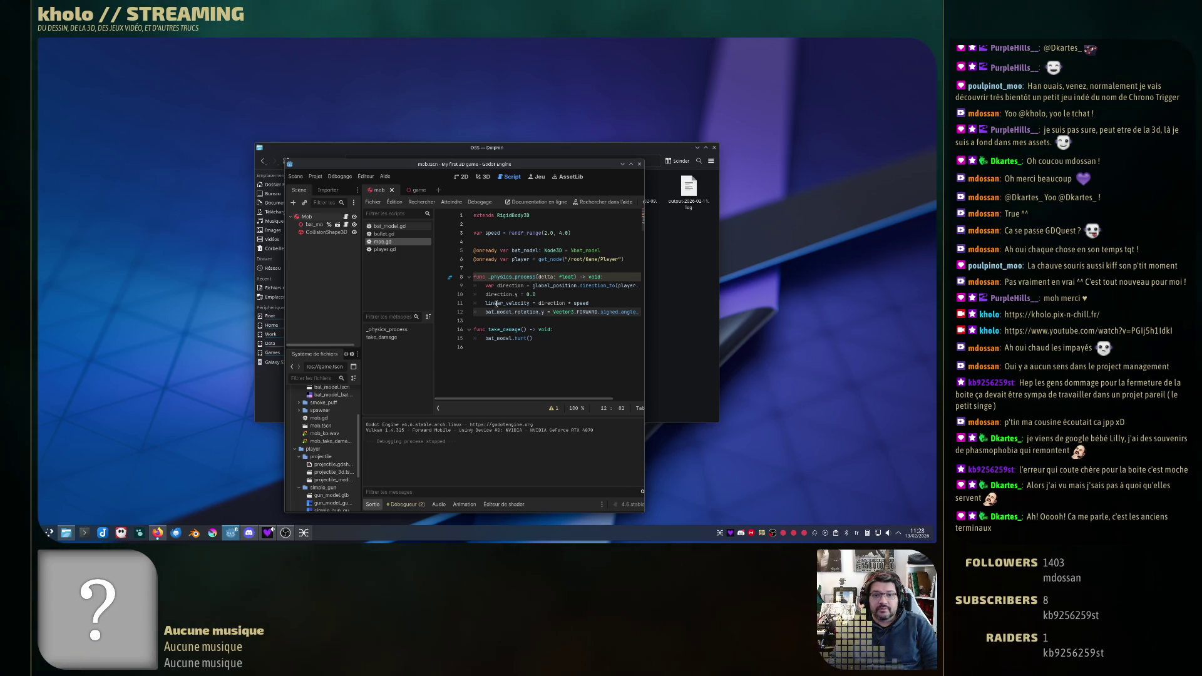
left_click(632, 286)
scroll(584, 256, "left", 3)
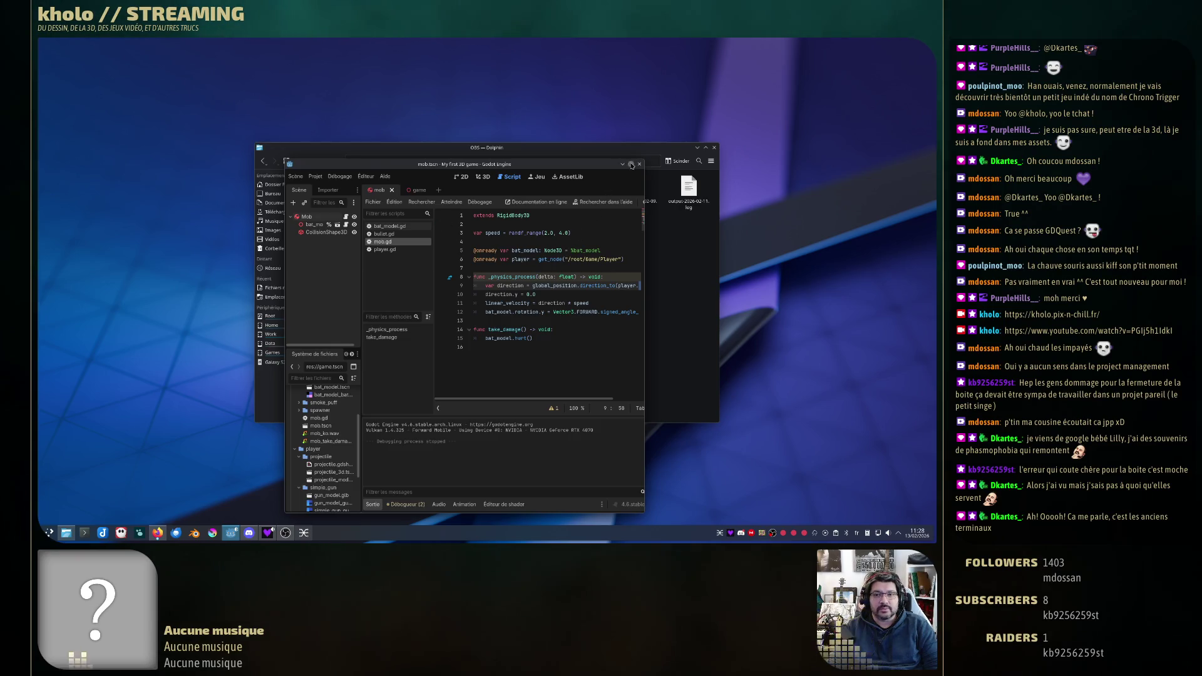
left_click(630, 164)
mouse_move(727, 250)
left_mouse_down()
mouse_move(400, 241)
mouse_move(834, 248)
mouse_move(741, 248)
mouse_move(782, 247)
left_mouse_up()
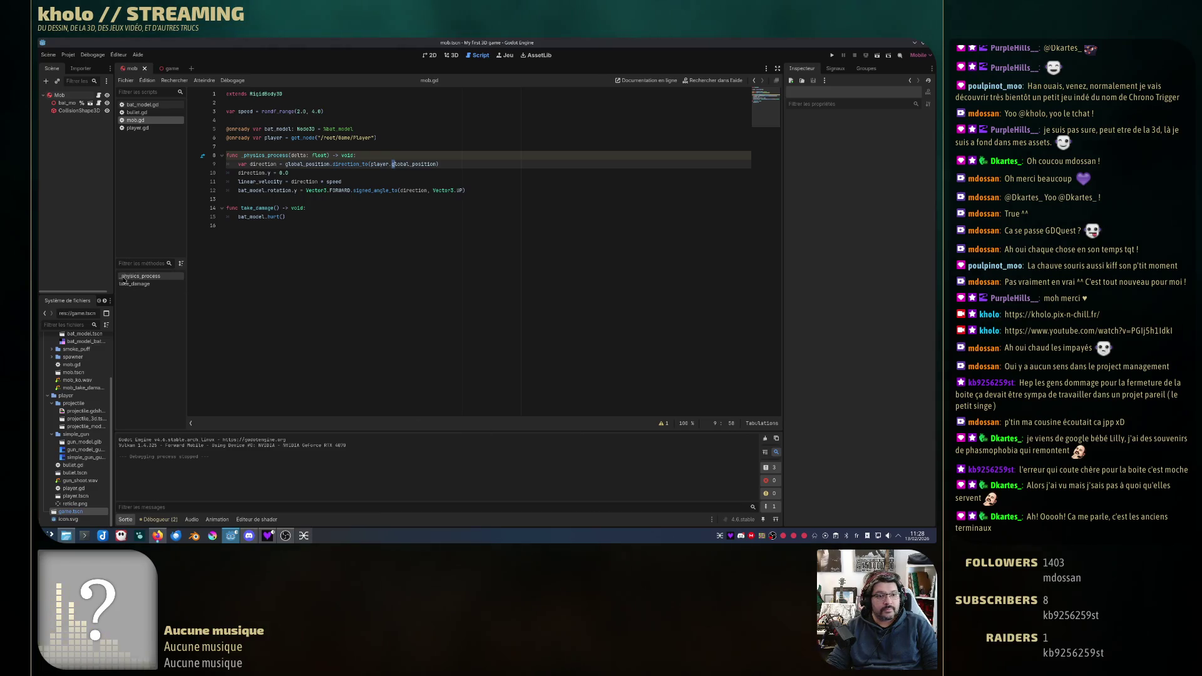
Step: Widen the Scene/FileSystem dock and put the cursor at the end of rotation line 12
left_click_drag(113, 255, 139, 255)
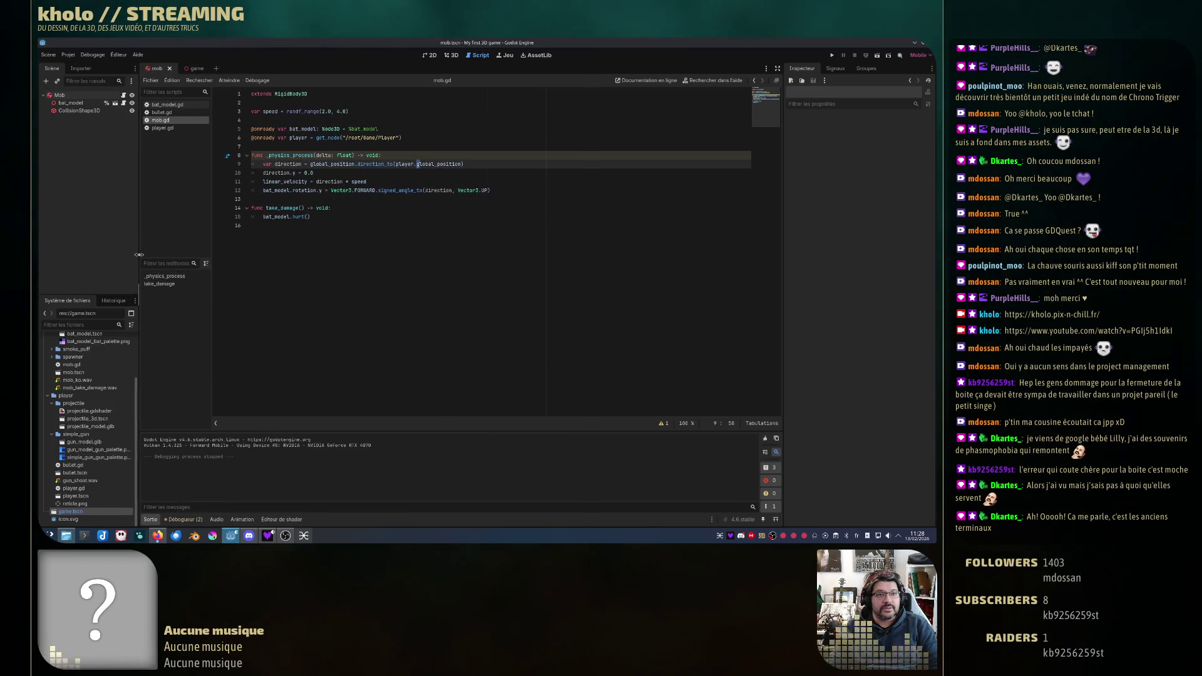
key("Down")
key("Down")
key("Down")
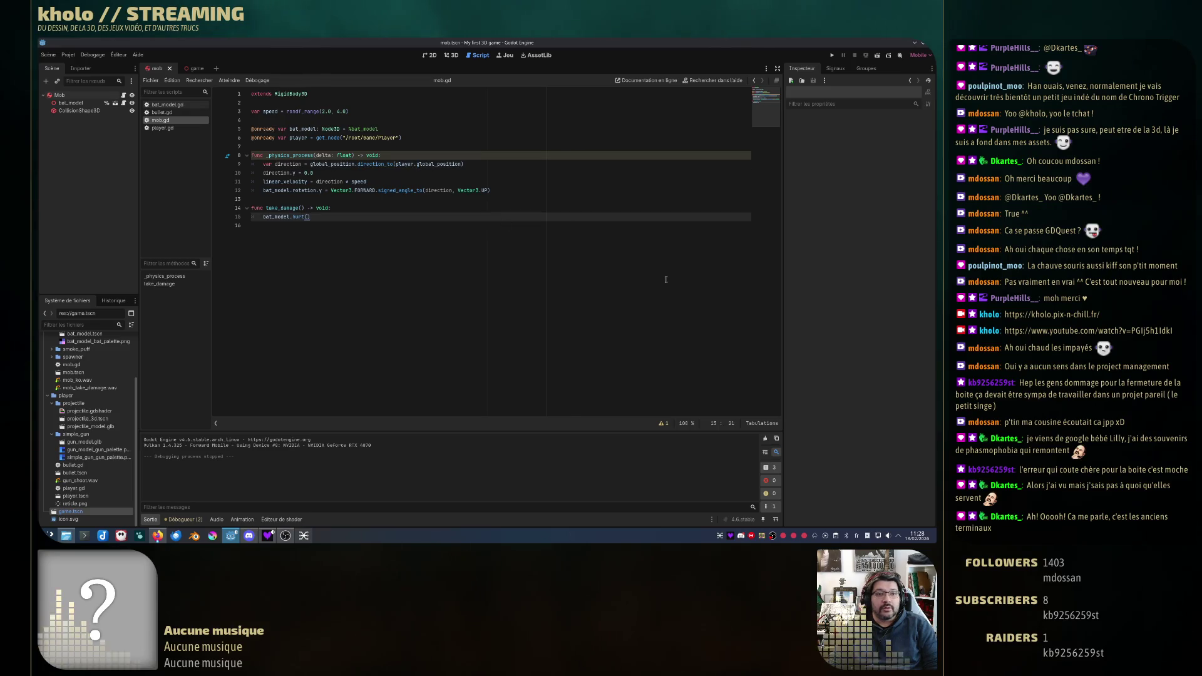
left_click(510, 190)
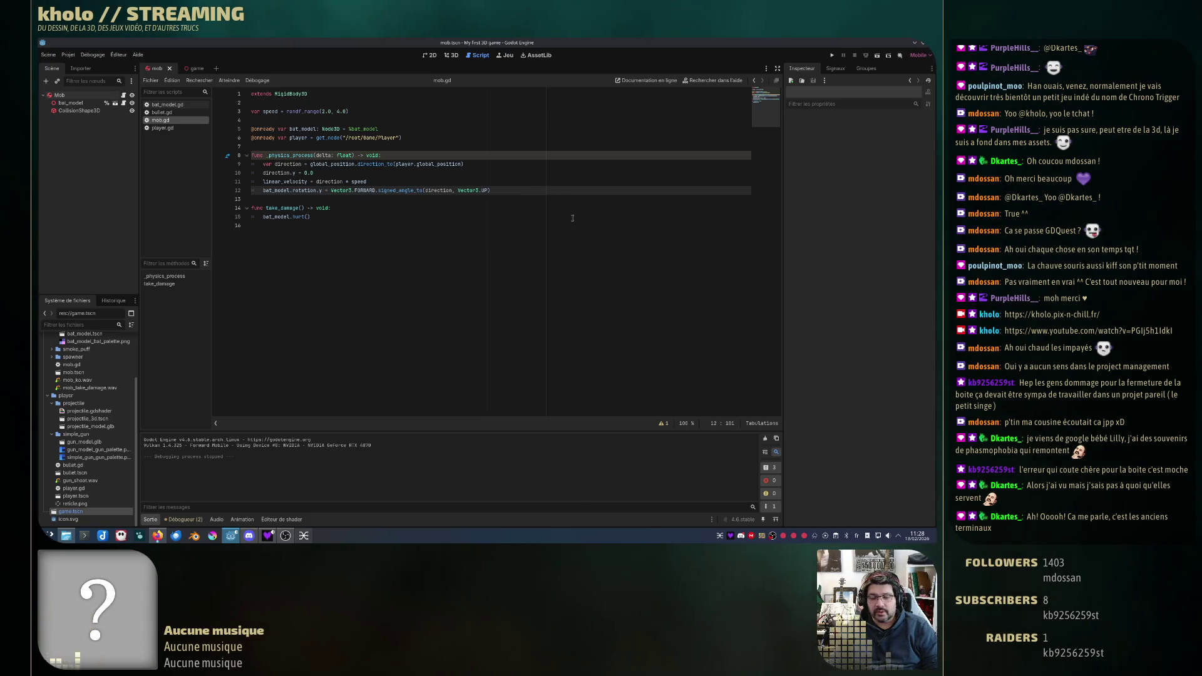
Step: Trim trailing whitespace on line 12, then try wrapping the rotation line and rejoin it
key("BackSpace")
key("BackSpace")
key("BackSpace")
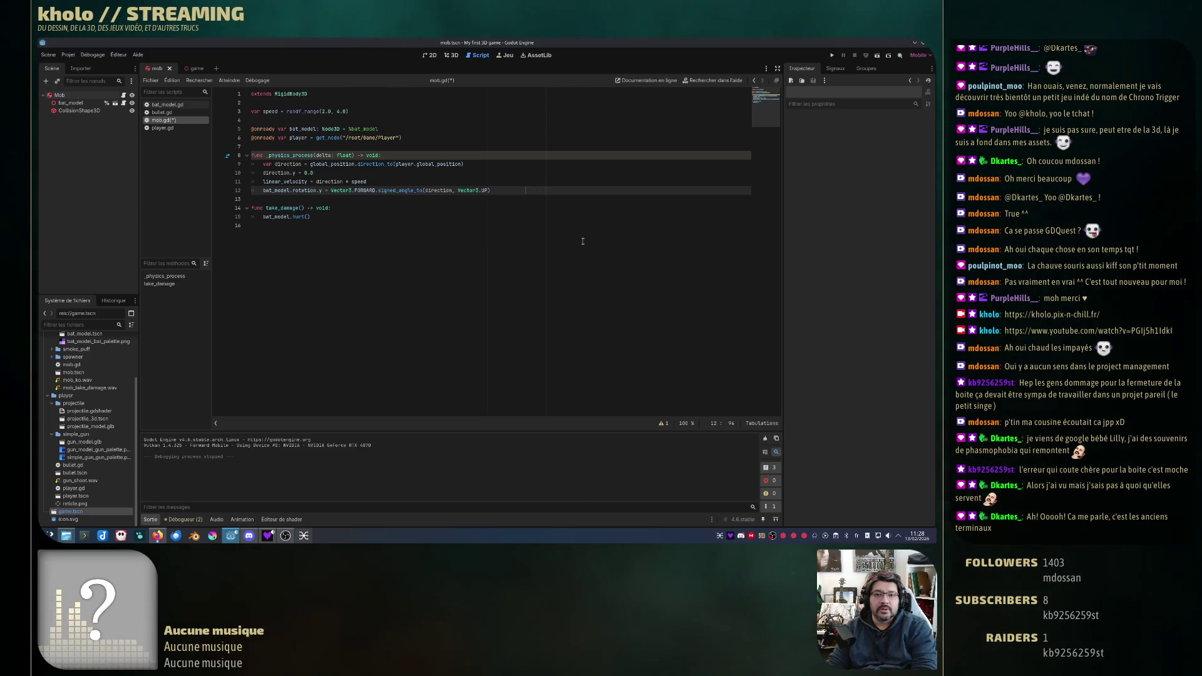
key("BackSpace")
key("BackSpace")
key("BackSpace")
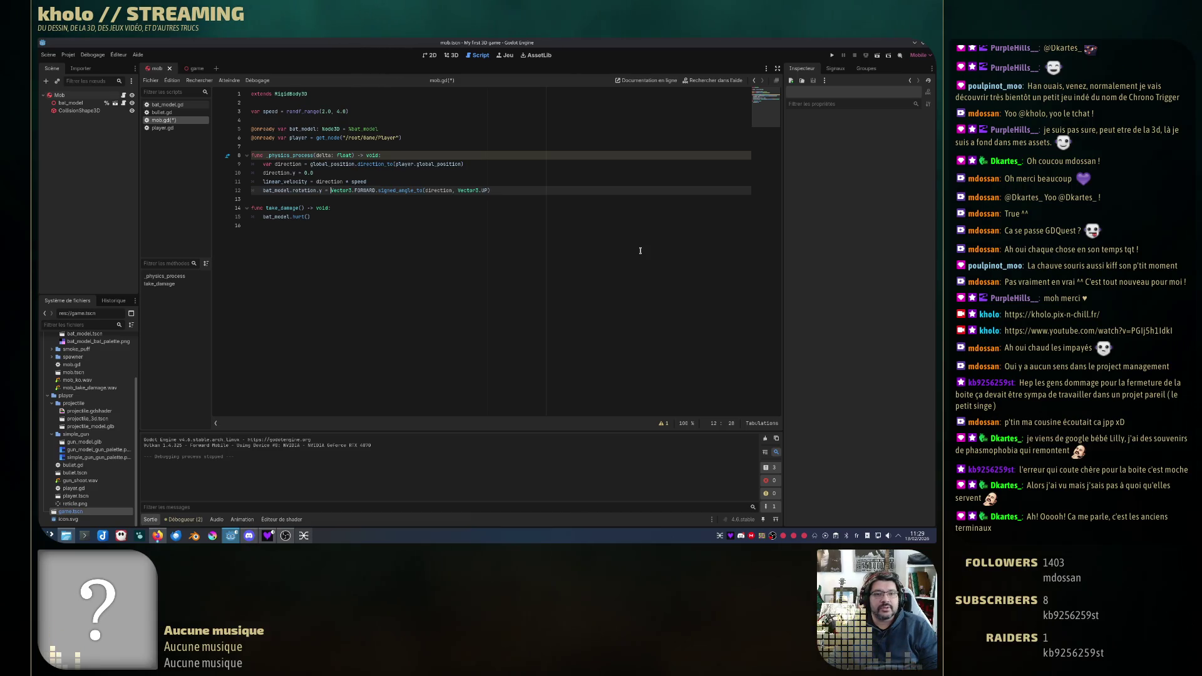
key("Return")
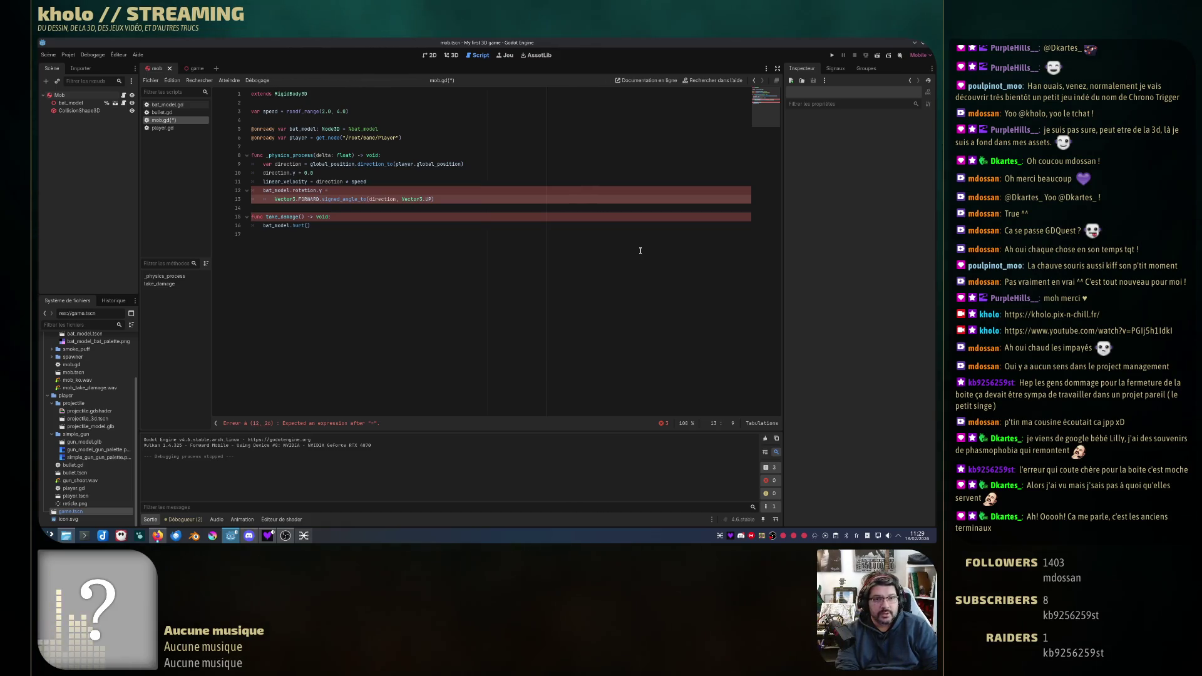
key("BackSpace")
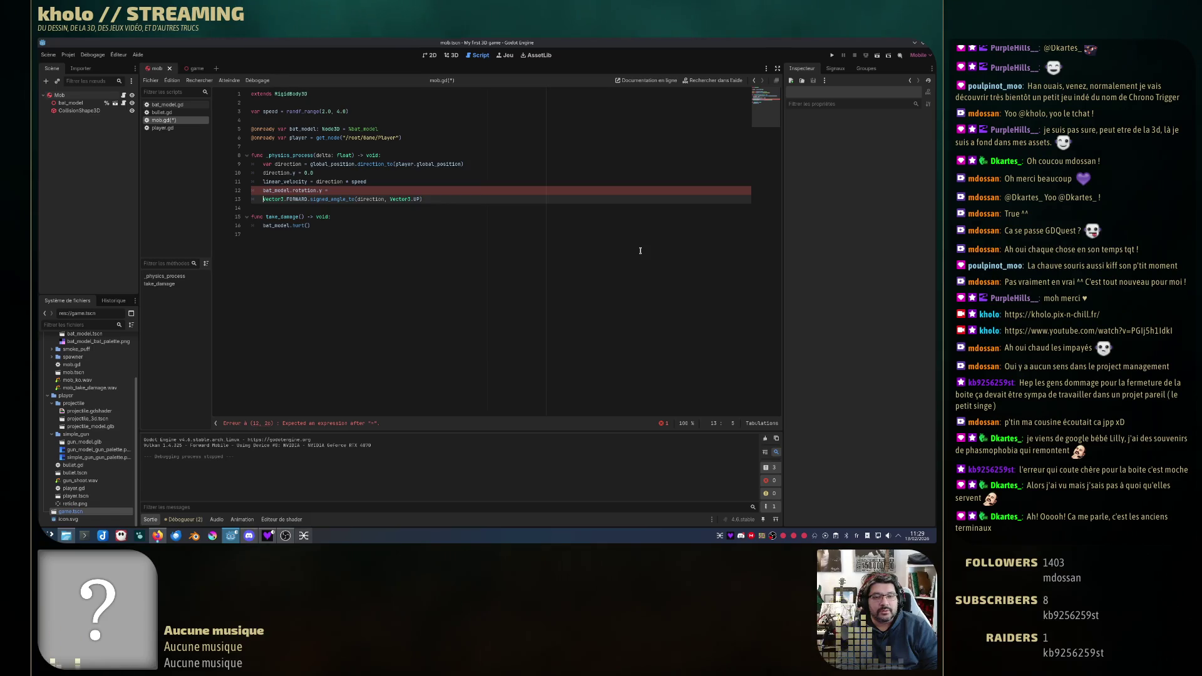
key("BackSpace")
key("BackSpace")
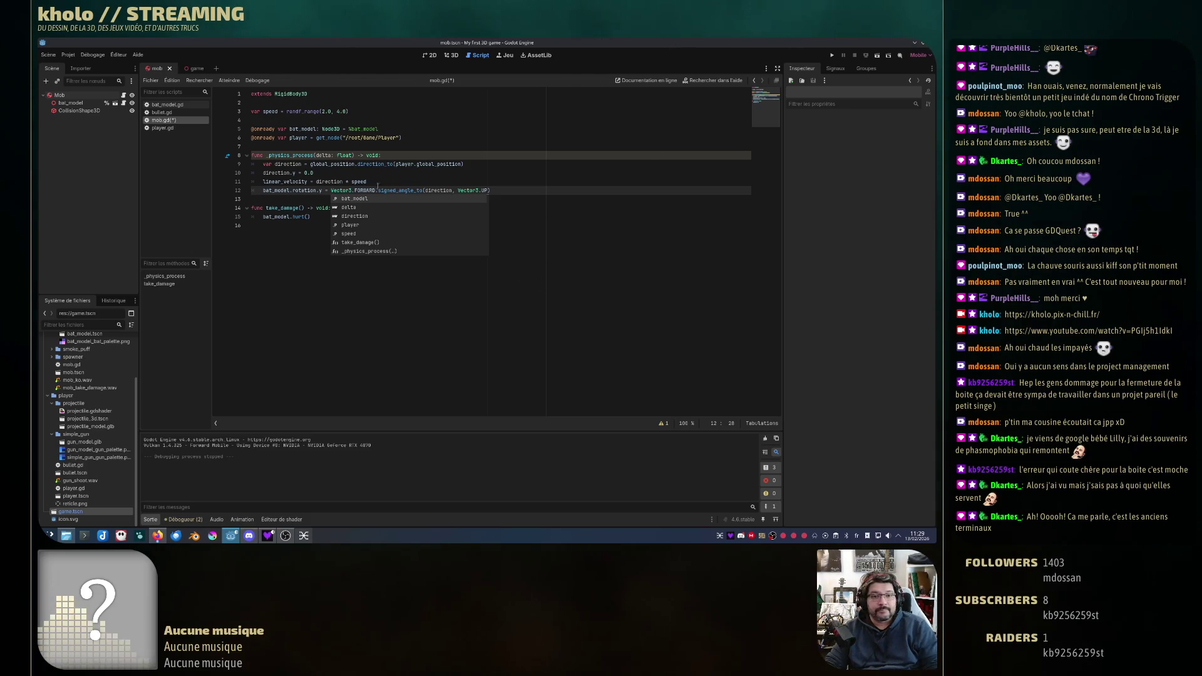
Step: Try moving Vector3.UP) onto its own line, rejoin it, and return to line 12's end
left_click(363, 190)
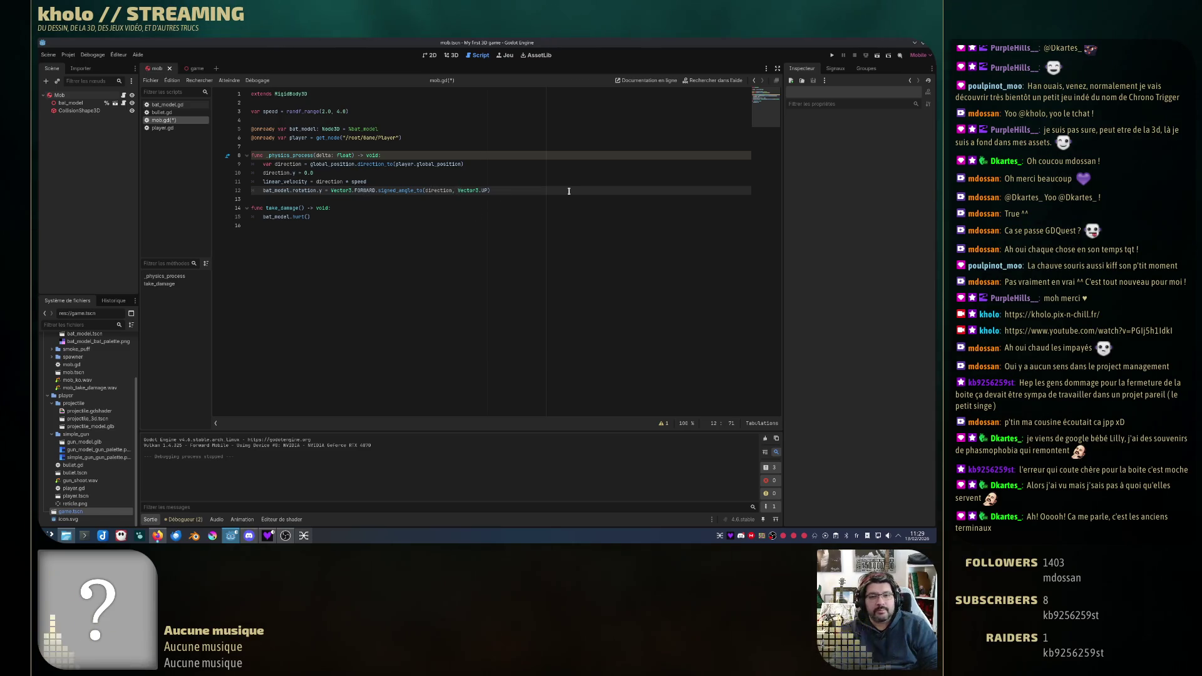
key("Return")
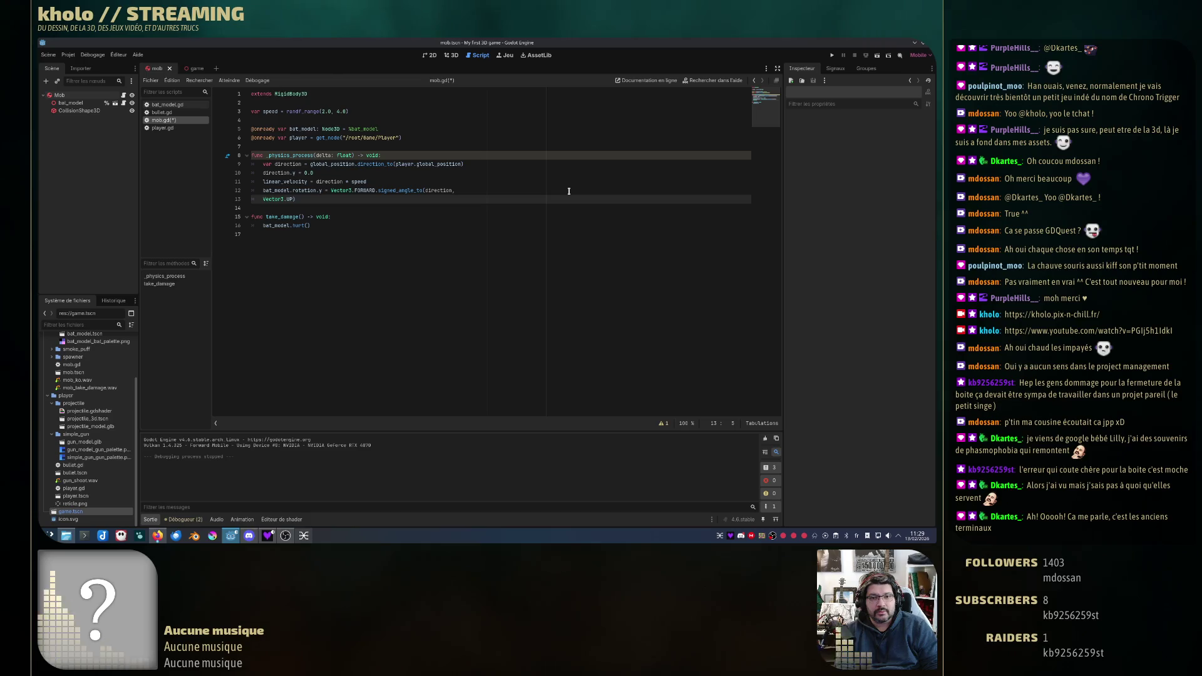
key("BackSpace")
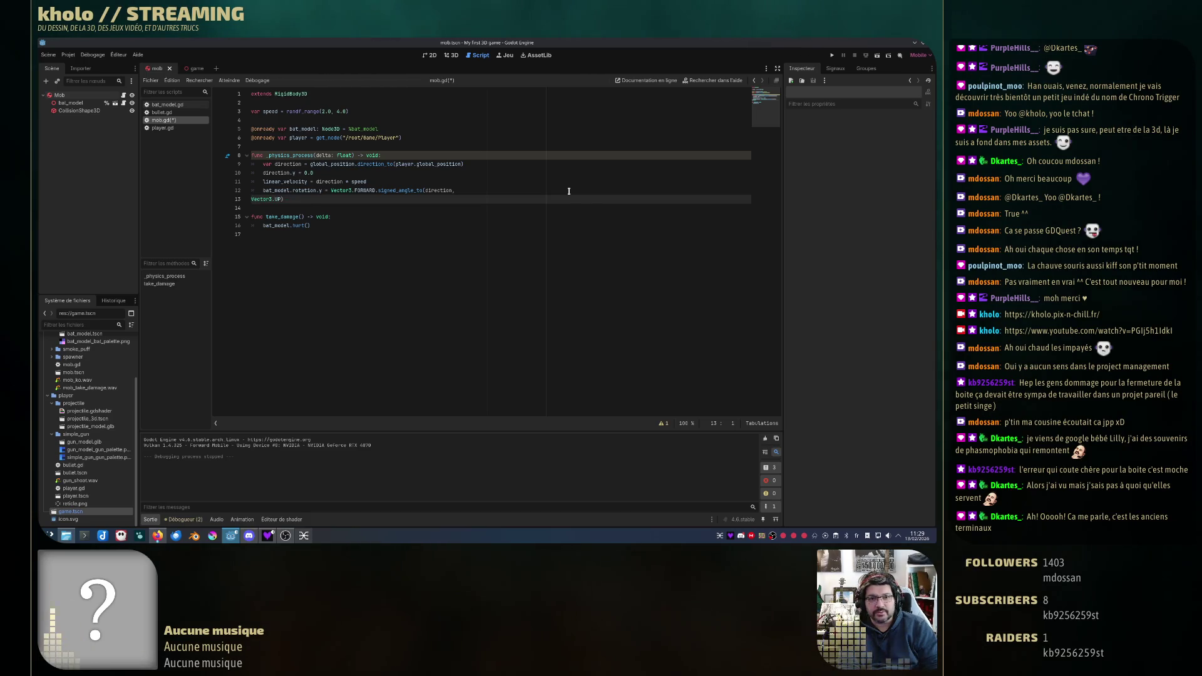
key("BackSpace")
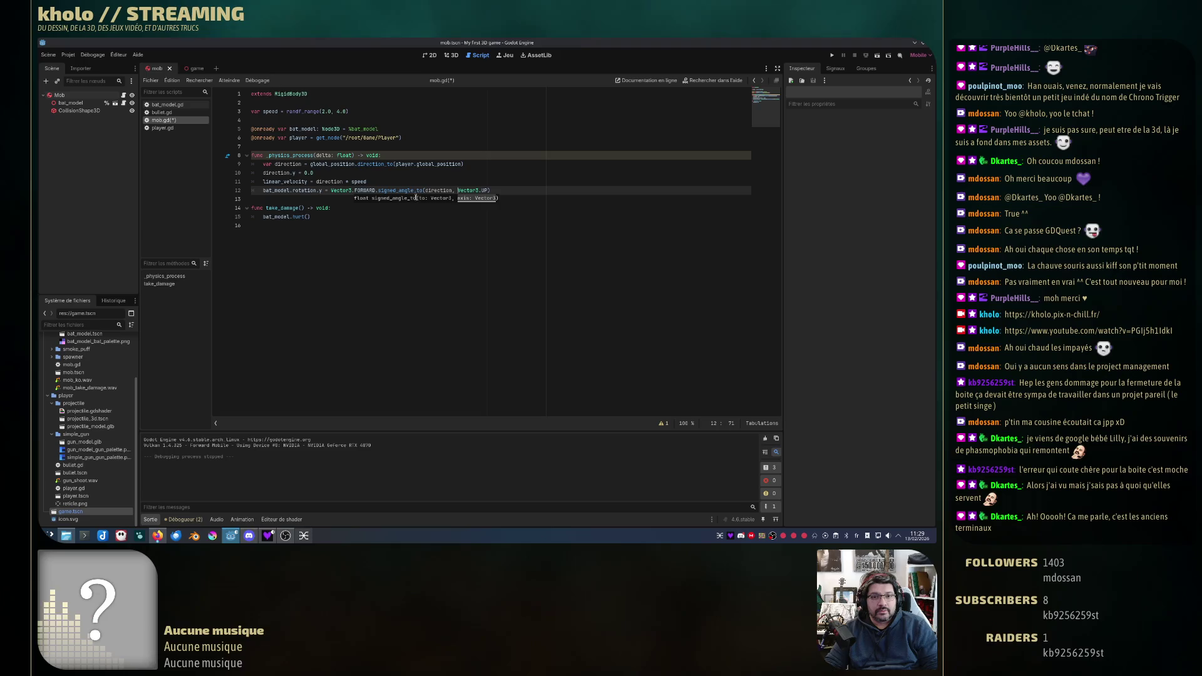
left_click(404, 254)
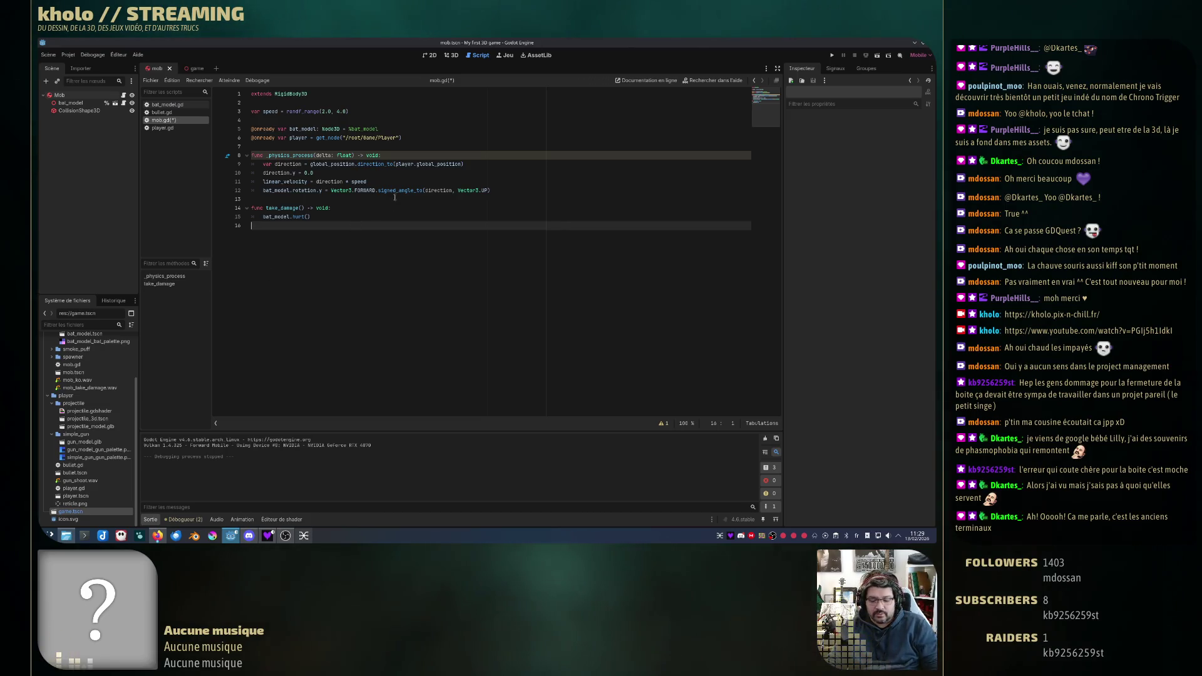
key("Up")
key("Up")
key("Up")
key("End")
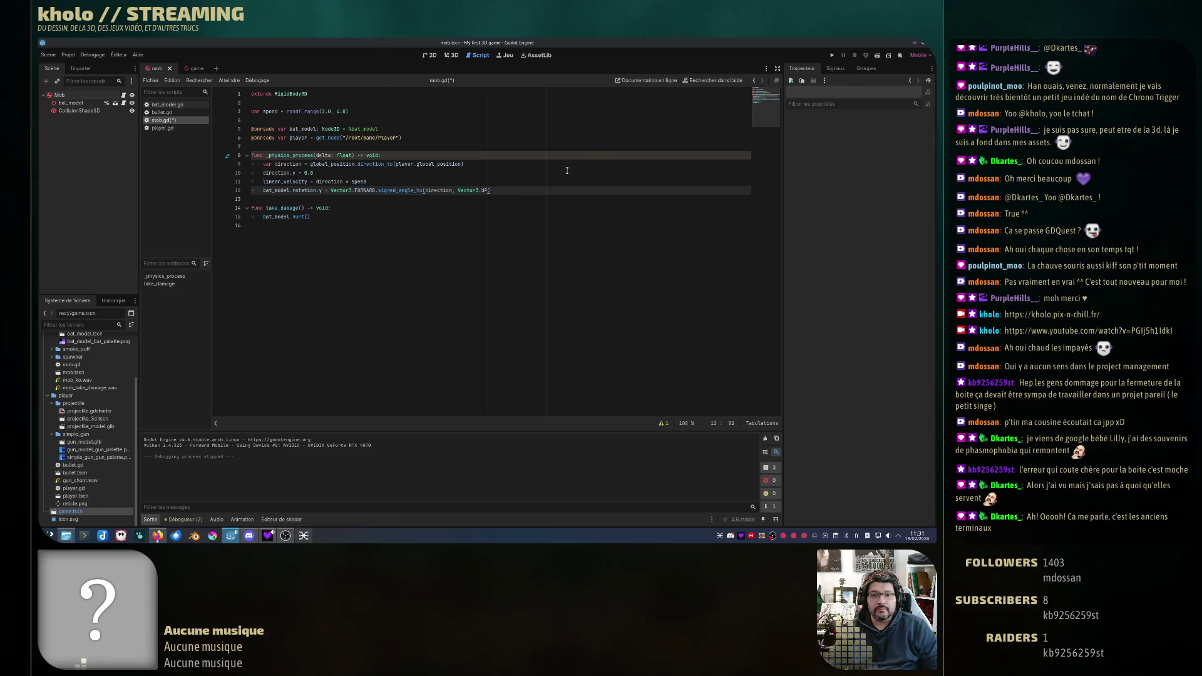
left_click(356, 191)
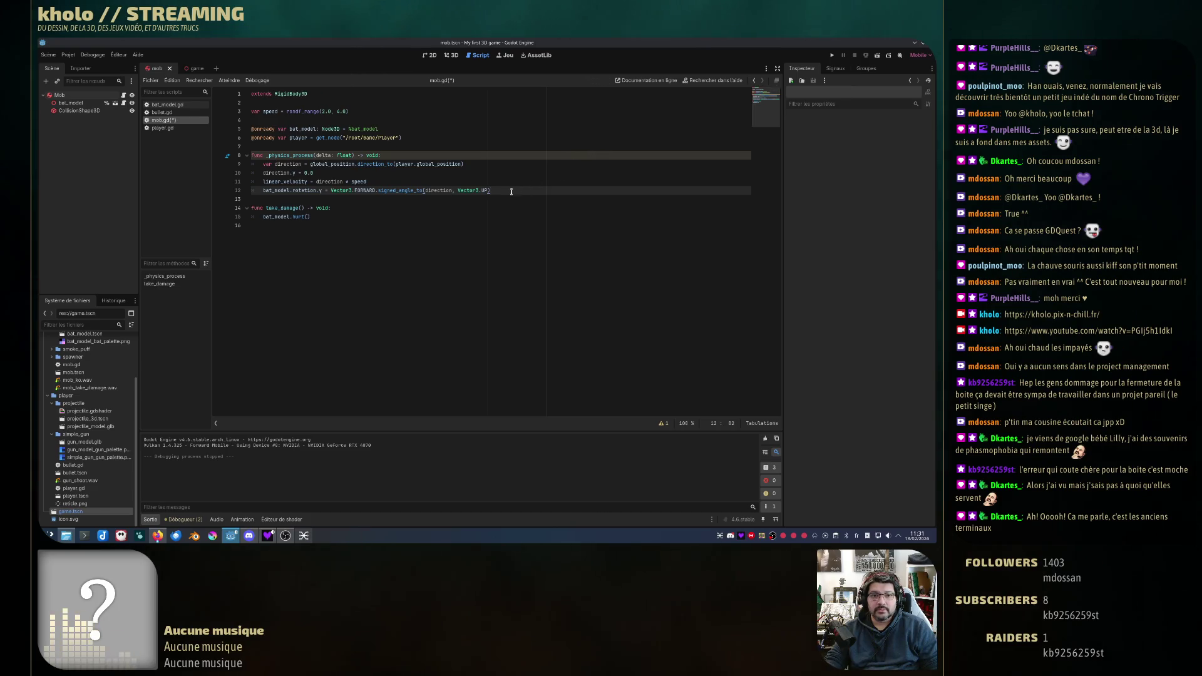
Step: Try replacing FORWARD with BACKWARD on line 12, save, then undo back to FORWARD
double_click(356, 190)
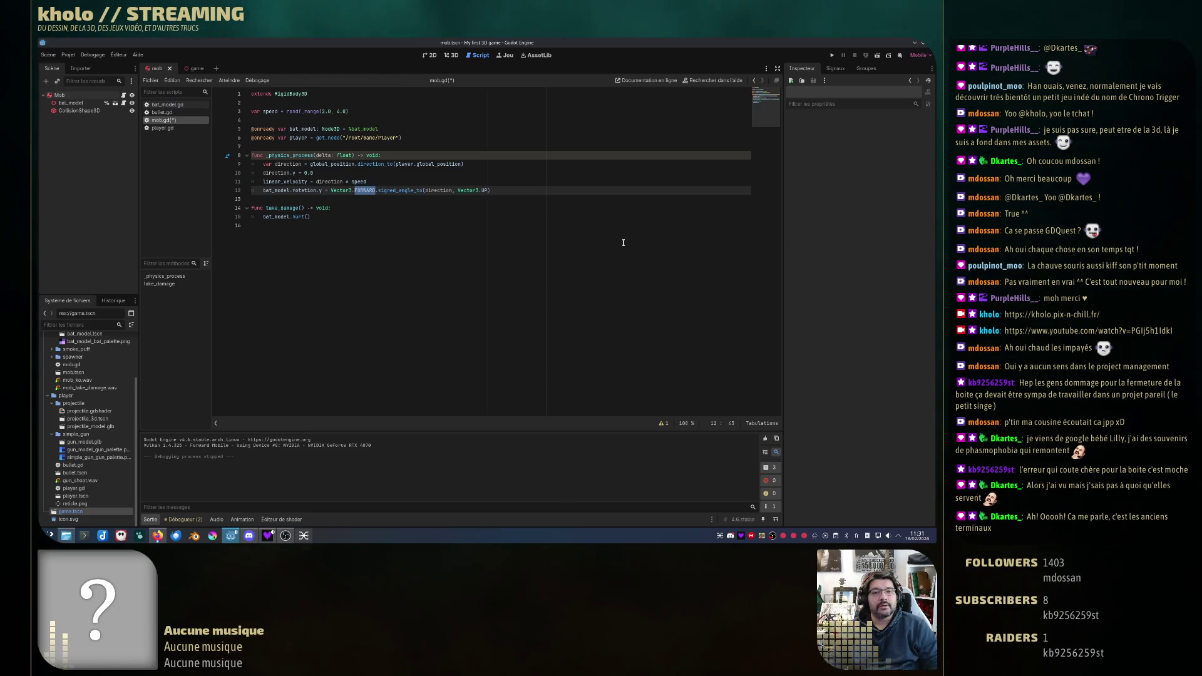
type("BACKWAR")
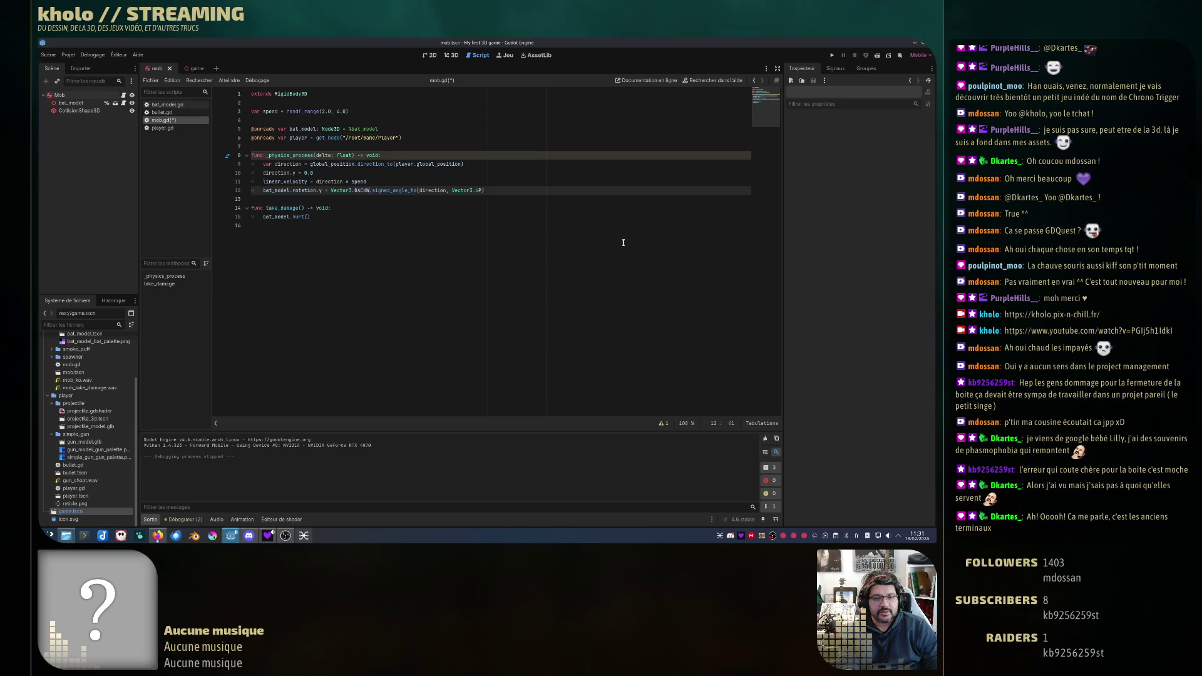
type("D")
key("ctrl+s")
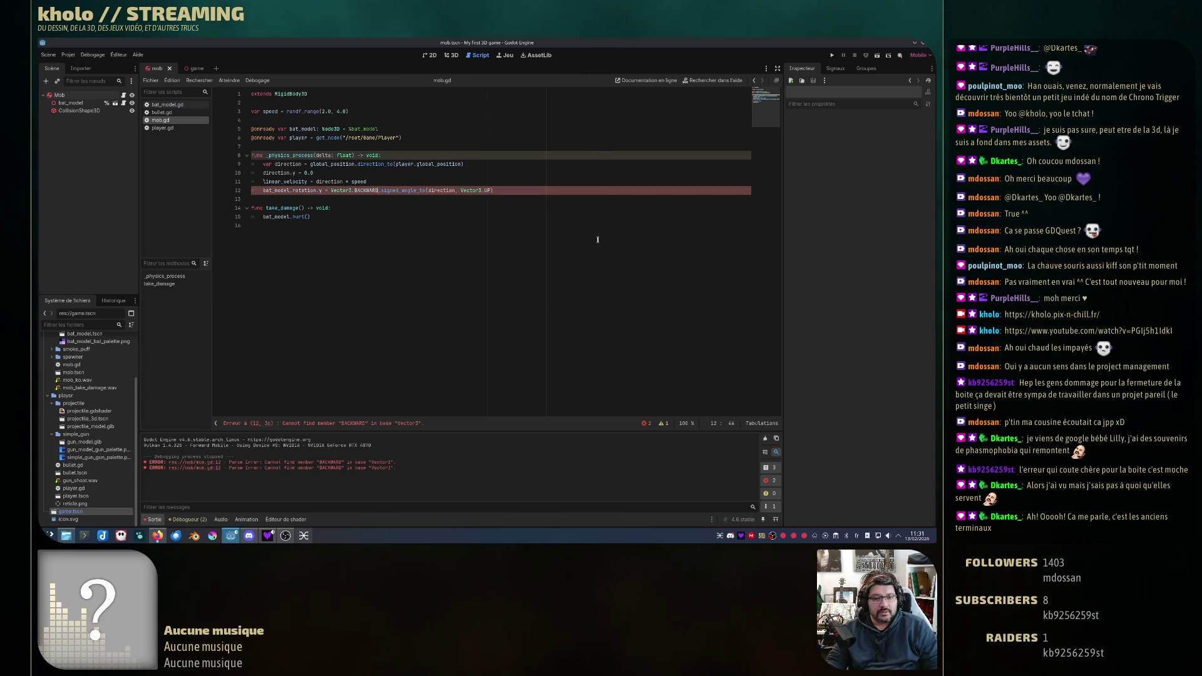
key("ctrl+z")
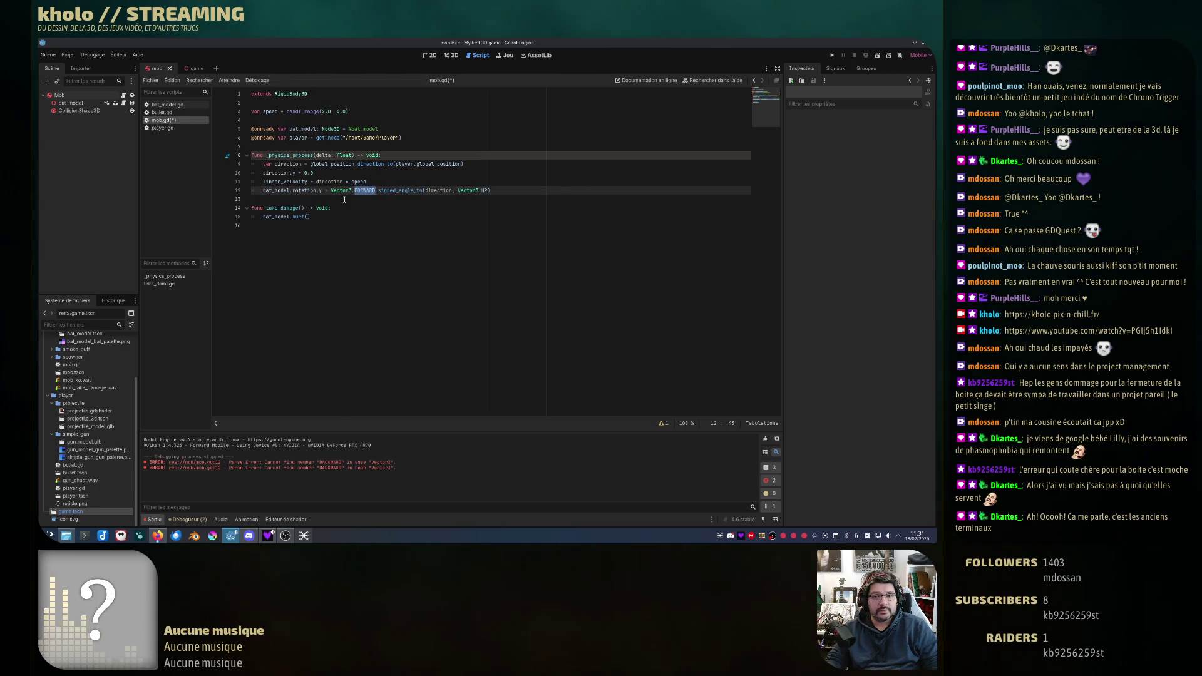
Step: Try appending * -1 to the rotation line, remove it, and start adding a PI term
left_click(540, 190)
type("* ")
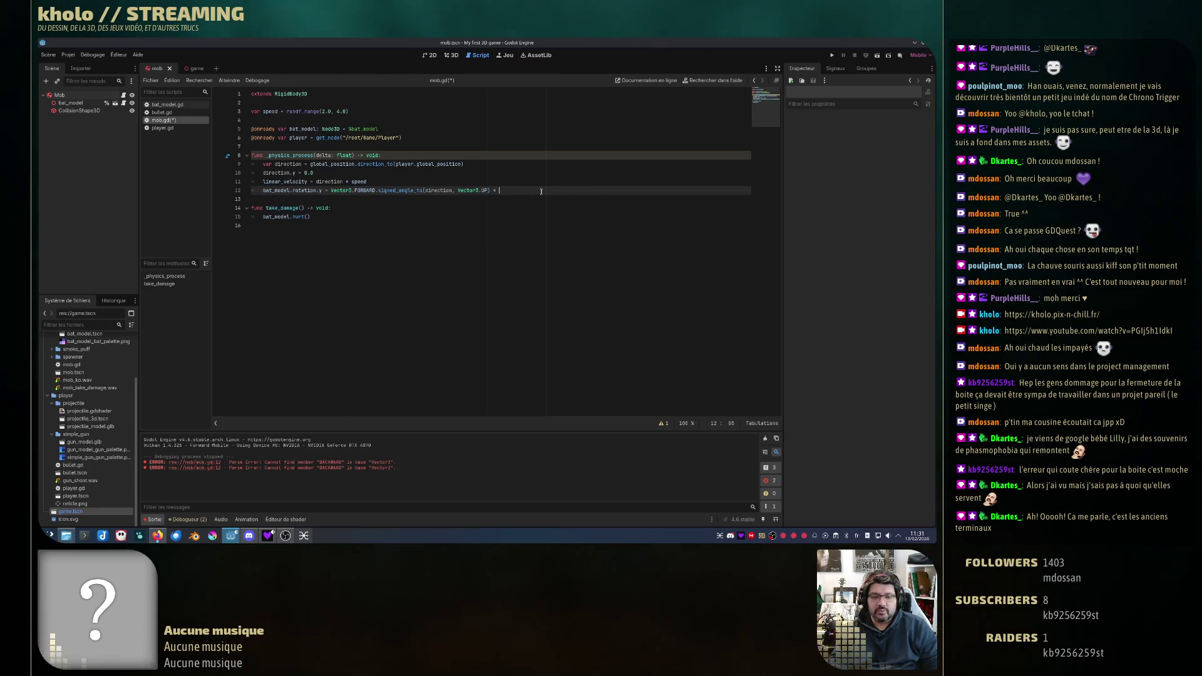
type("-1")
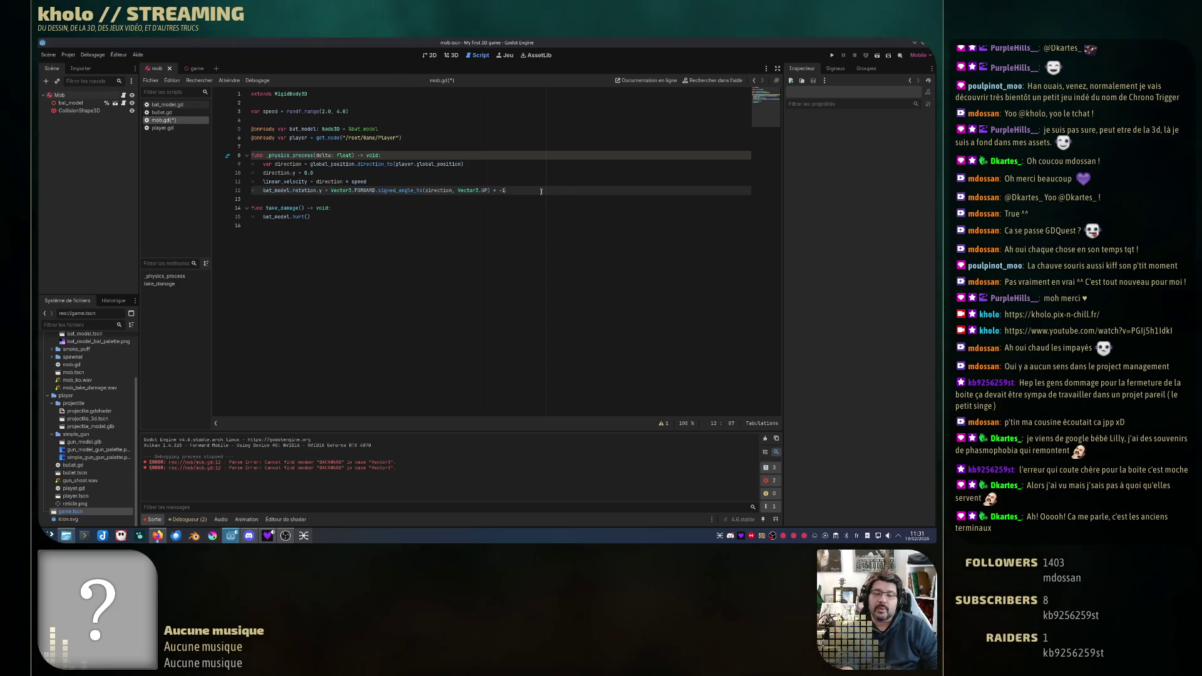
key("BackSpace")
key("BackSpace")
key("BackSpace")
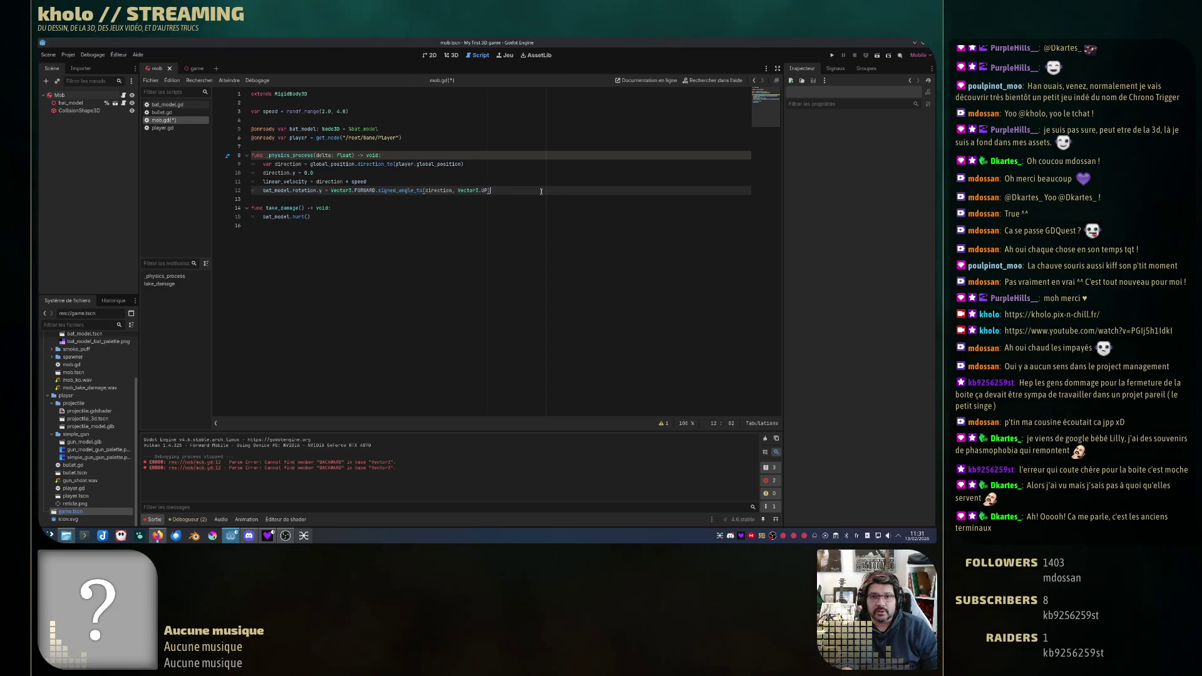
left_click(501, 198)
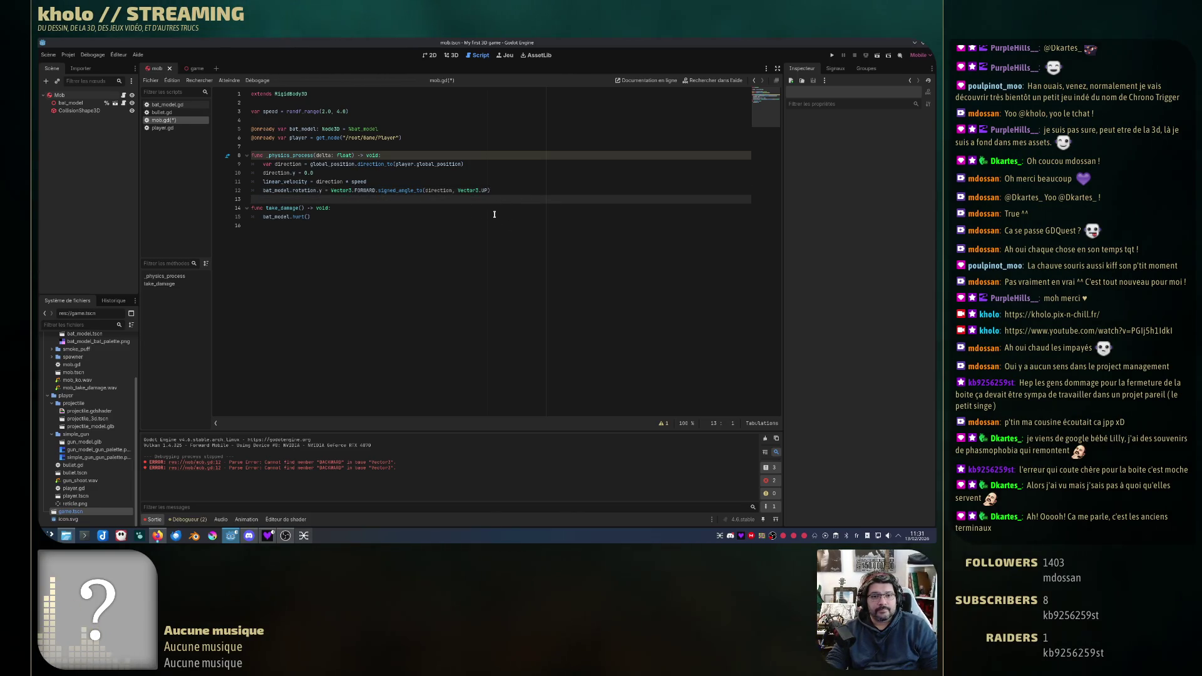
left_click(585, 189)
type("+")
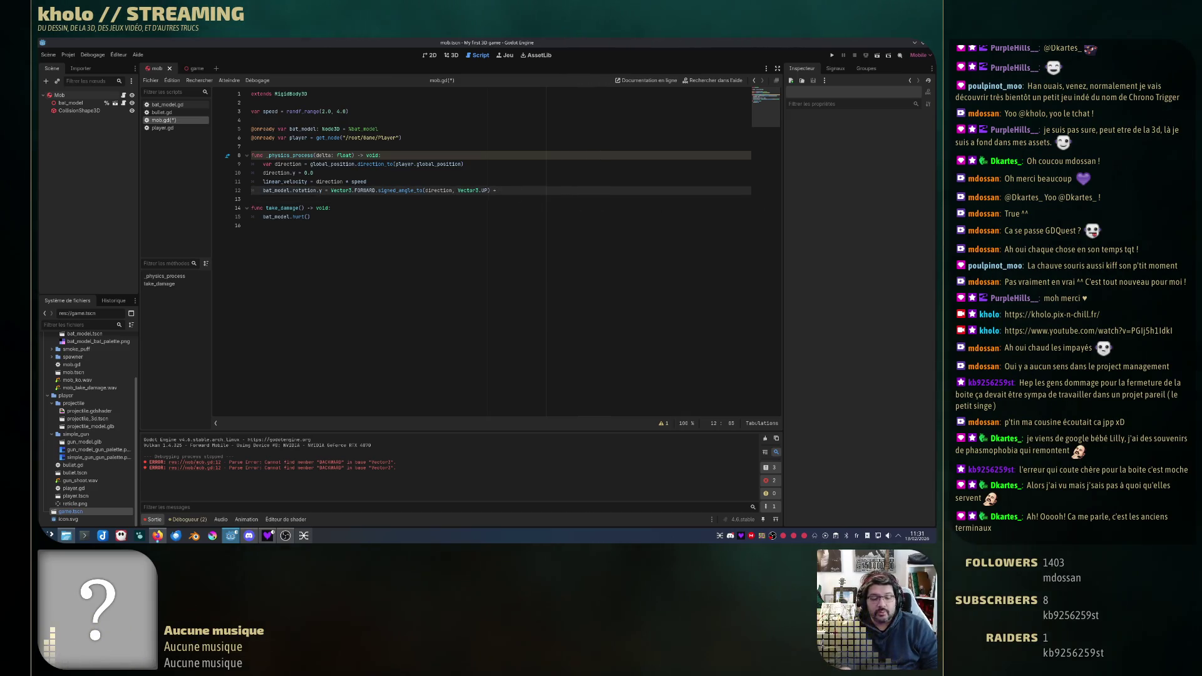
type("PI")
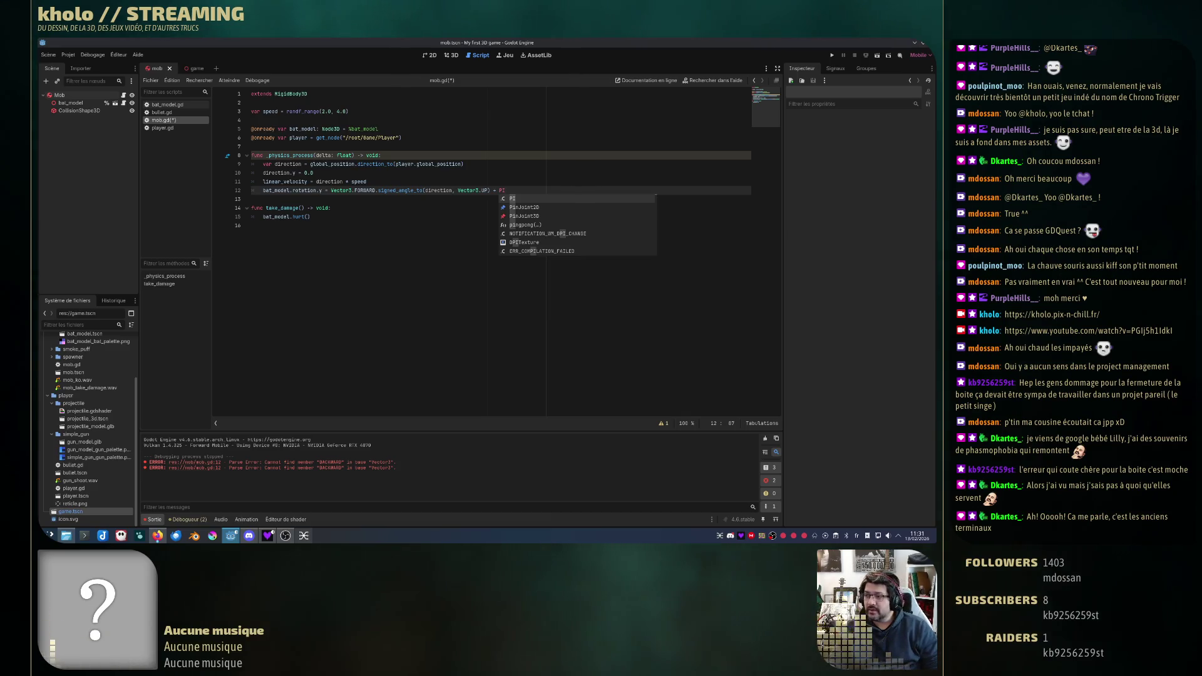
Step: Close the autocomplete list after typing PI at the end of line 12
left_click(531, 190)
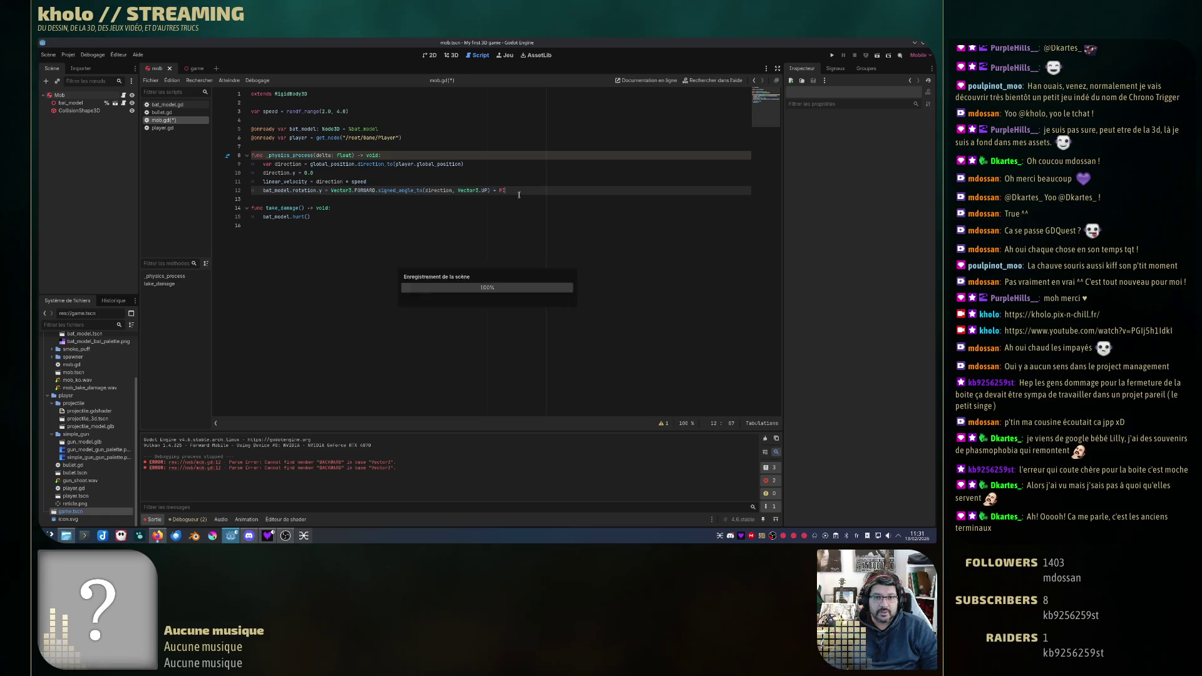
Step: Save mob.gd, run the game, move the player to check the bat's facing, then close it
key("ctrl+s")
left_click(833, 56)
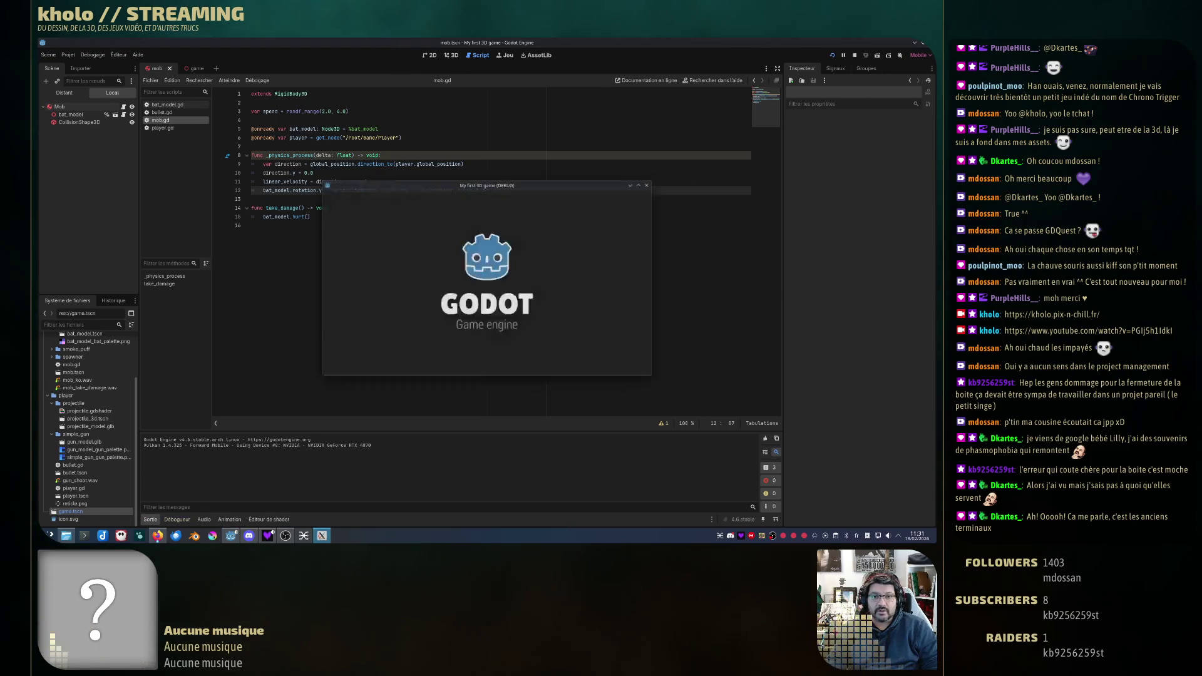
key("w")
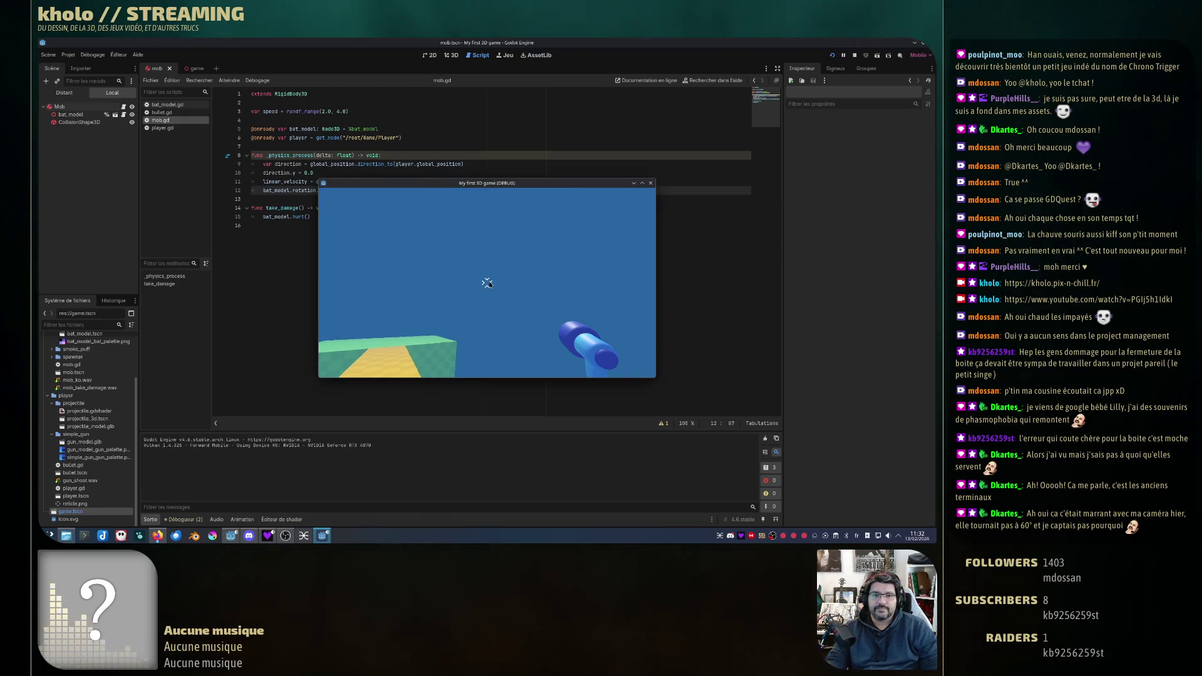
key("Escape")
left_click(651, 184)
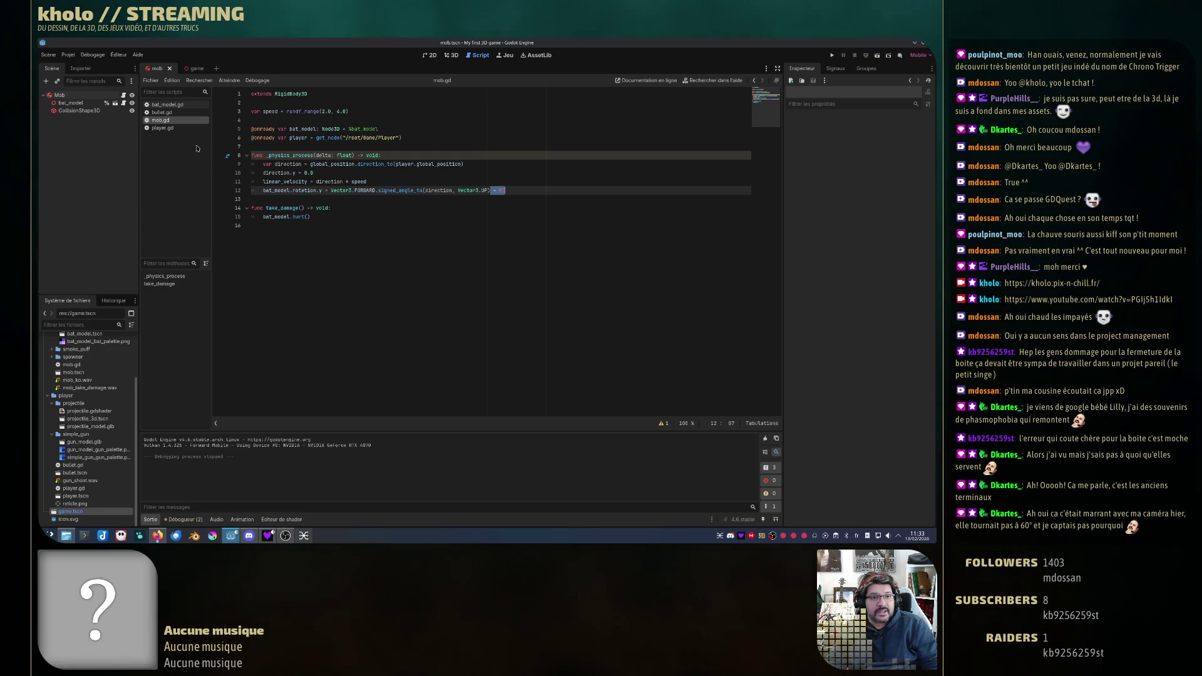
Step: Close the test game window and show player.gd in the script editor
left_click(162, 112)
left_click(169, 128)
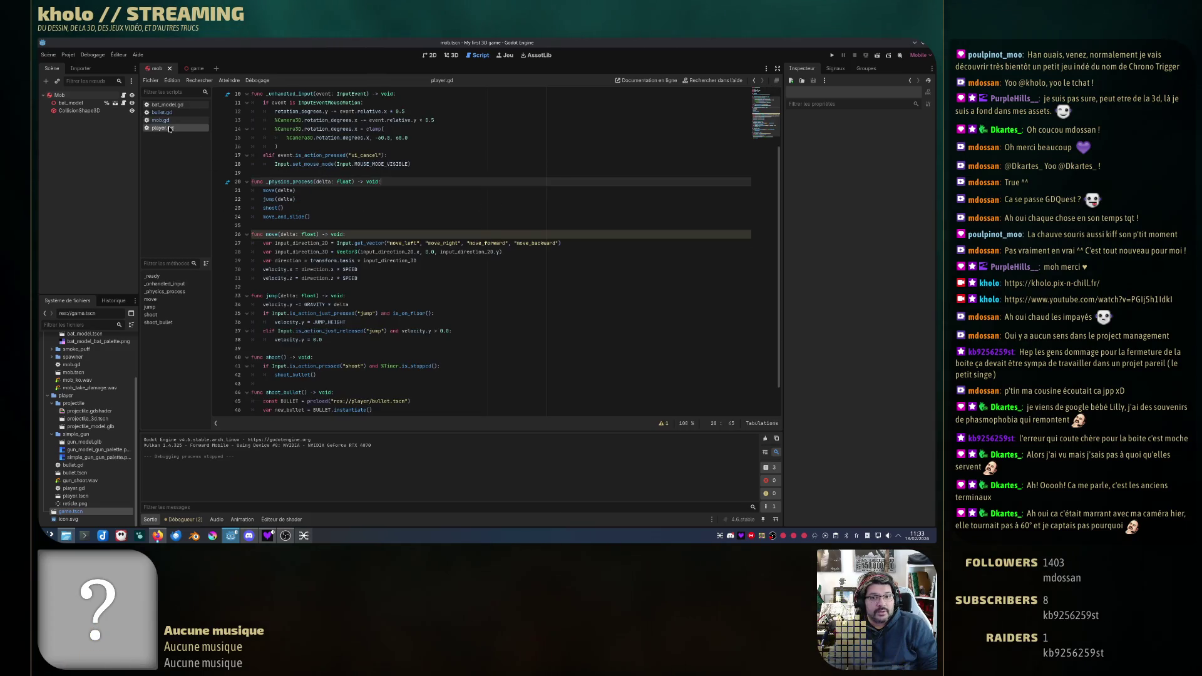
Step: Split the get_vector arguments on line 27 across lines, then undo back to one line
scroll(542, 249, "down", 2)
left_click(486, 208)
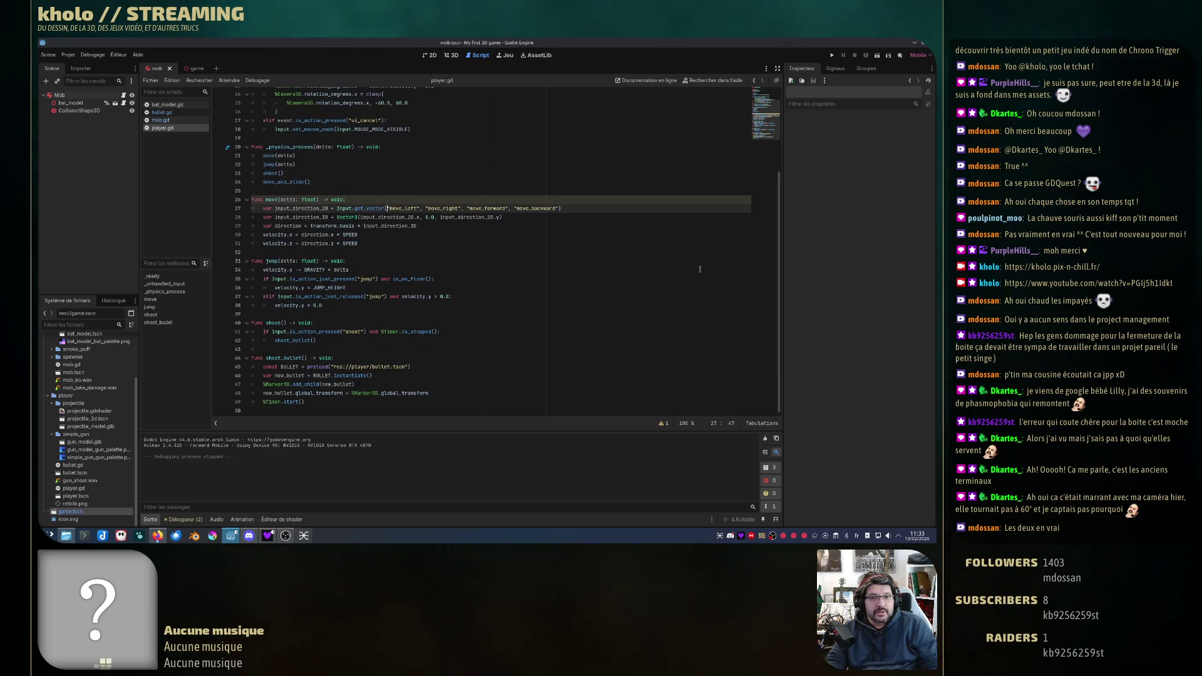
key("Return")
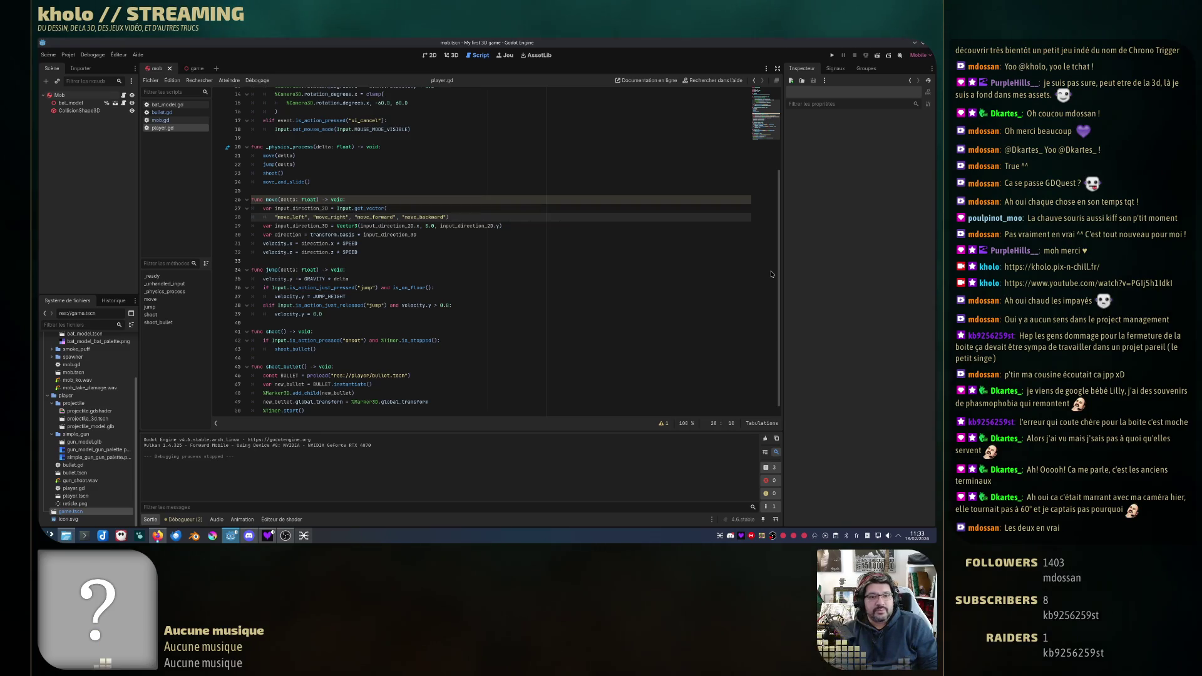
key("Return")
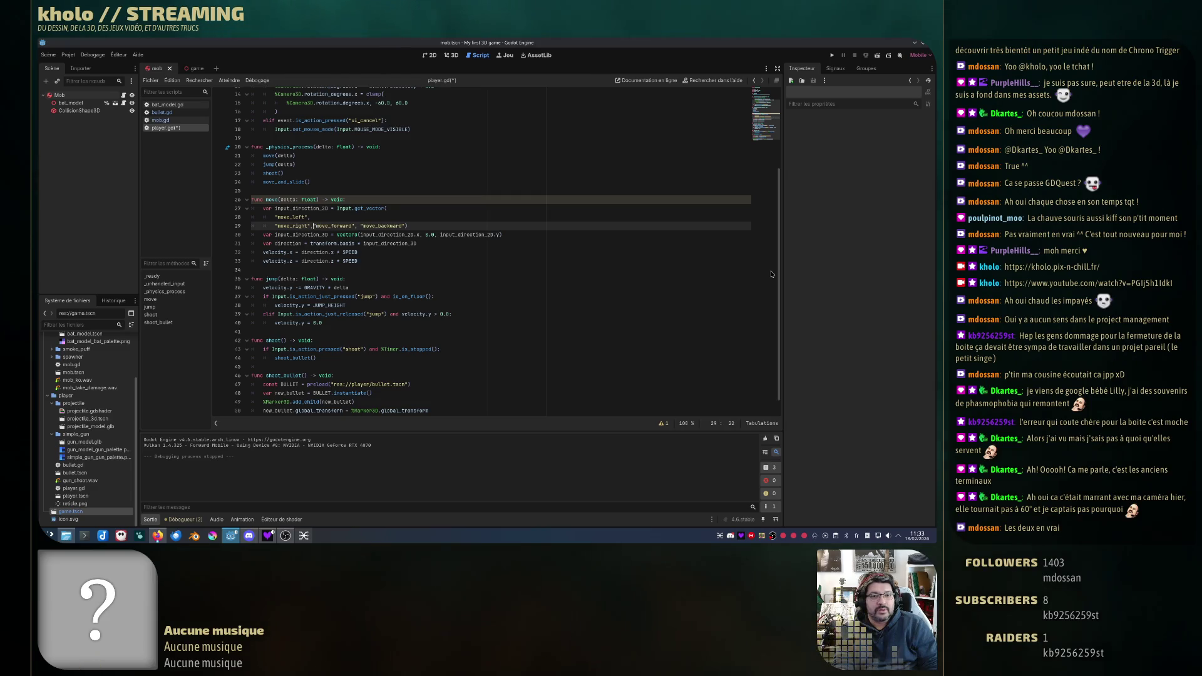
key("Return")
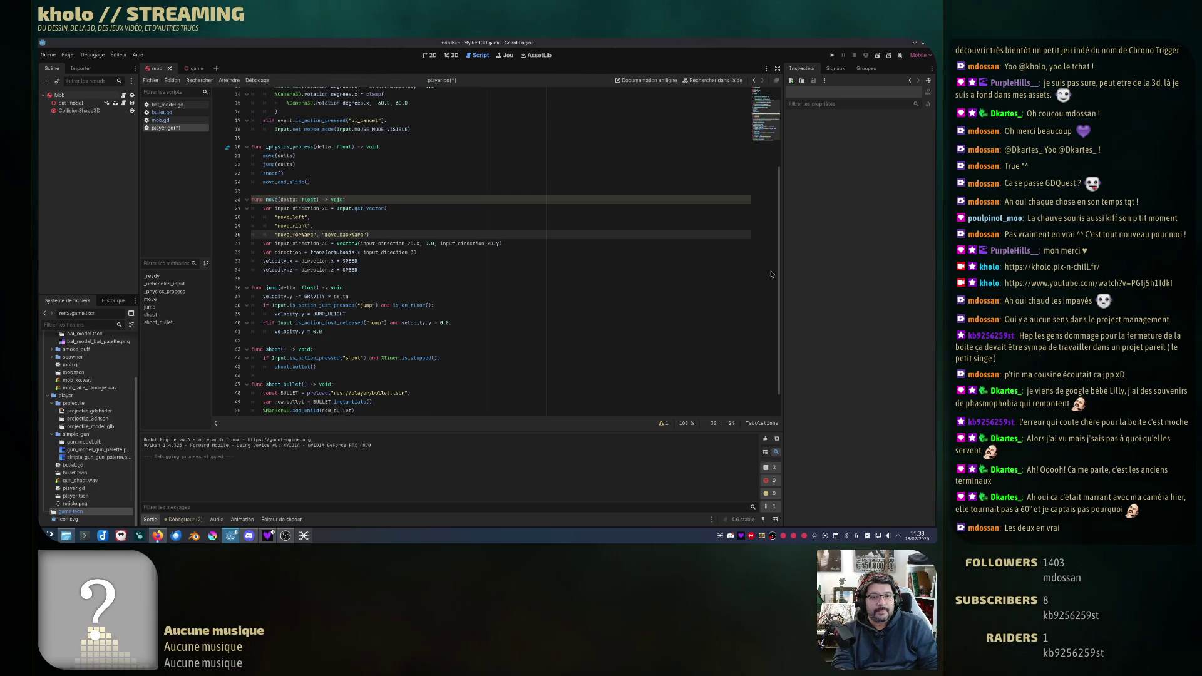
key("Return")
key("Right")
key("Right")
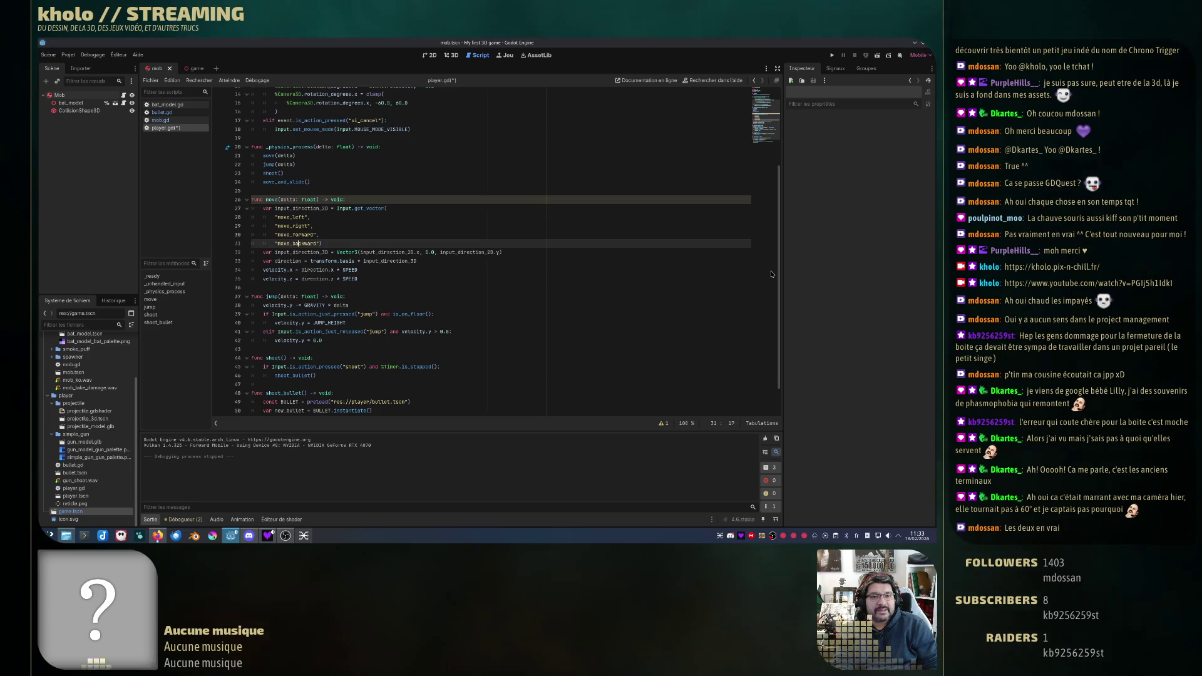
key("Return")
key("ctrl+z")
key("ctrl+z")
key("ctrl+z")
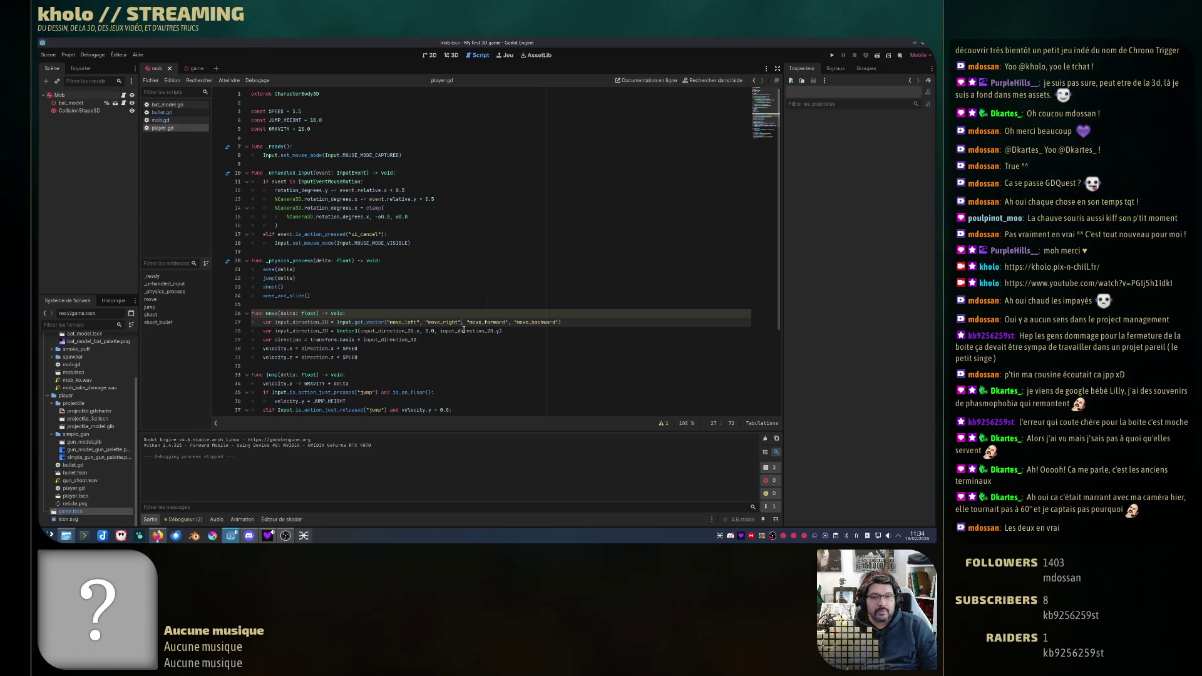
Step: Review the input_direction_3D code in player.gd, then run the project to test the bat
left_click(455, 331)
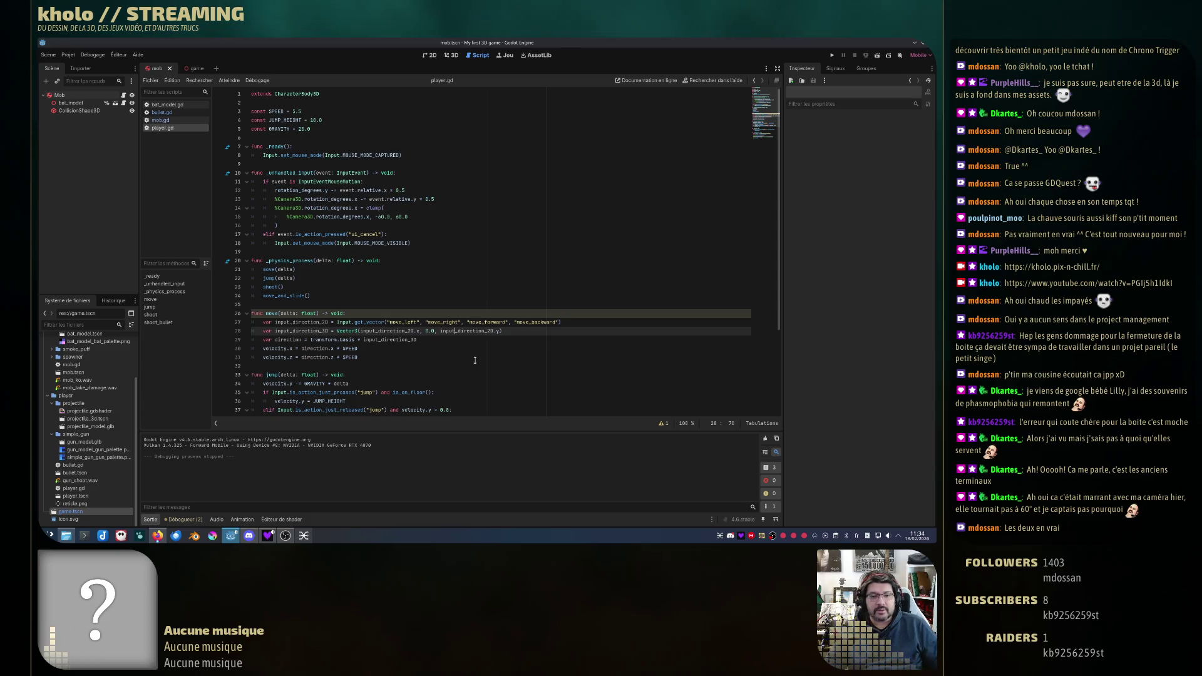
scroll(438, 354, "down", 4)
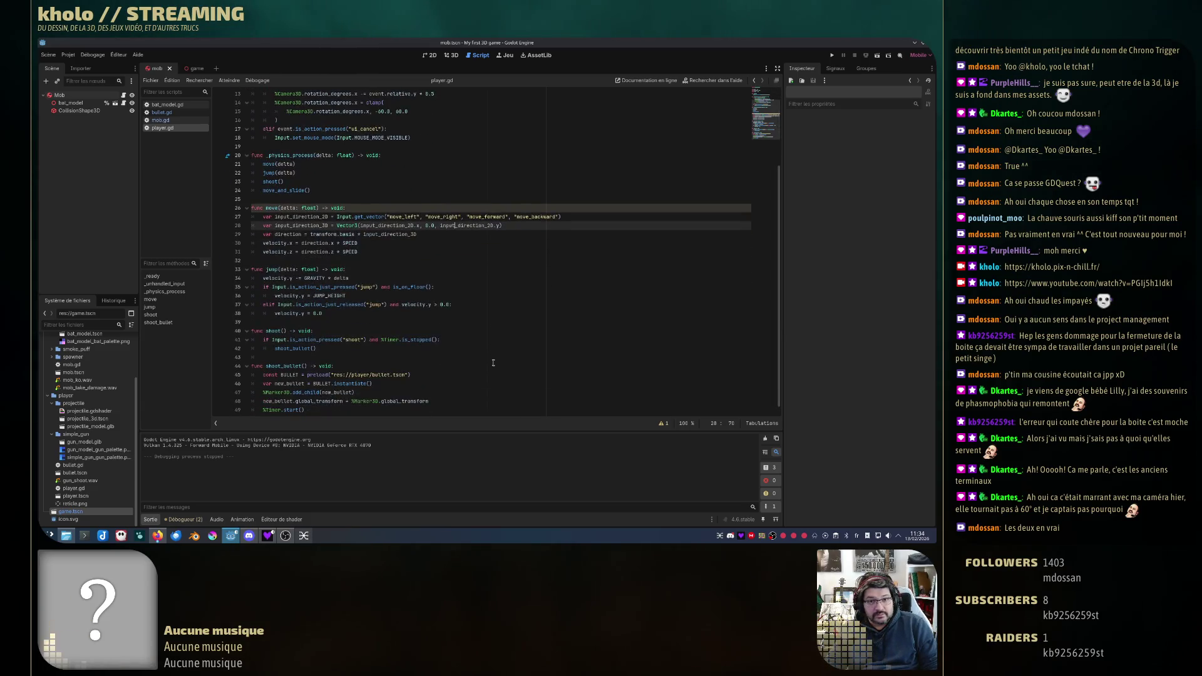
scroll(475, 270, "down", 1)
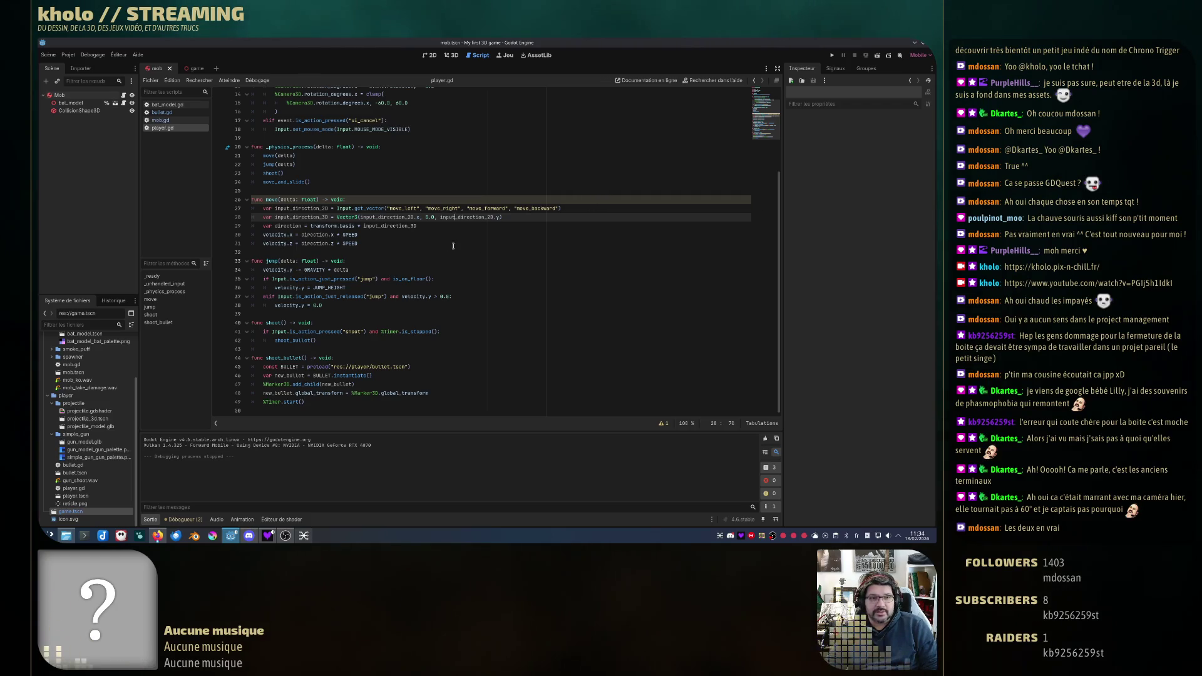
mouse_move(260, 248)
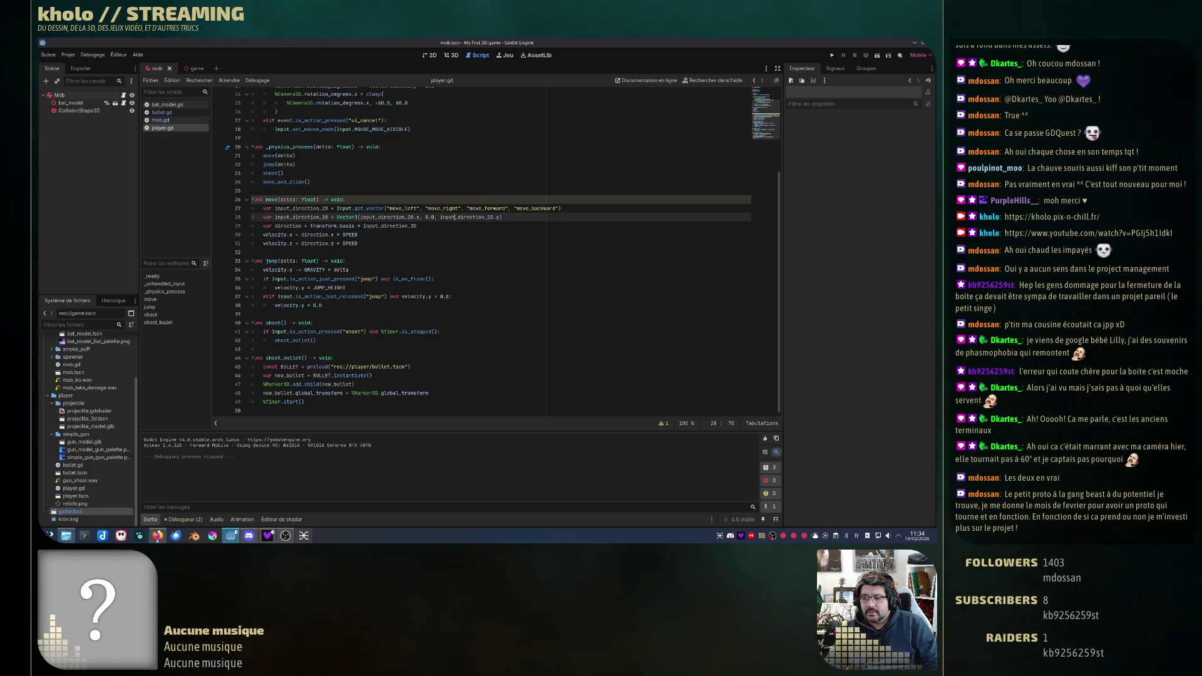
left_click(832, 55)
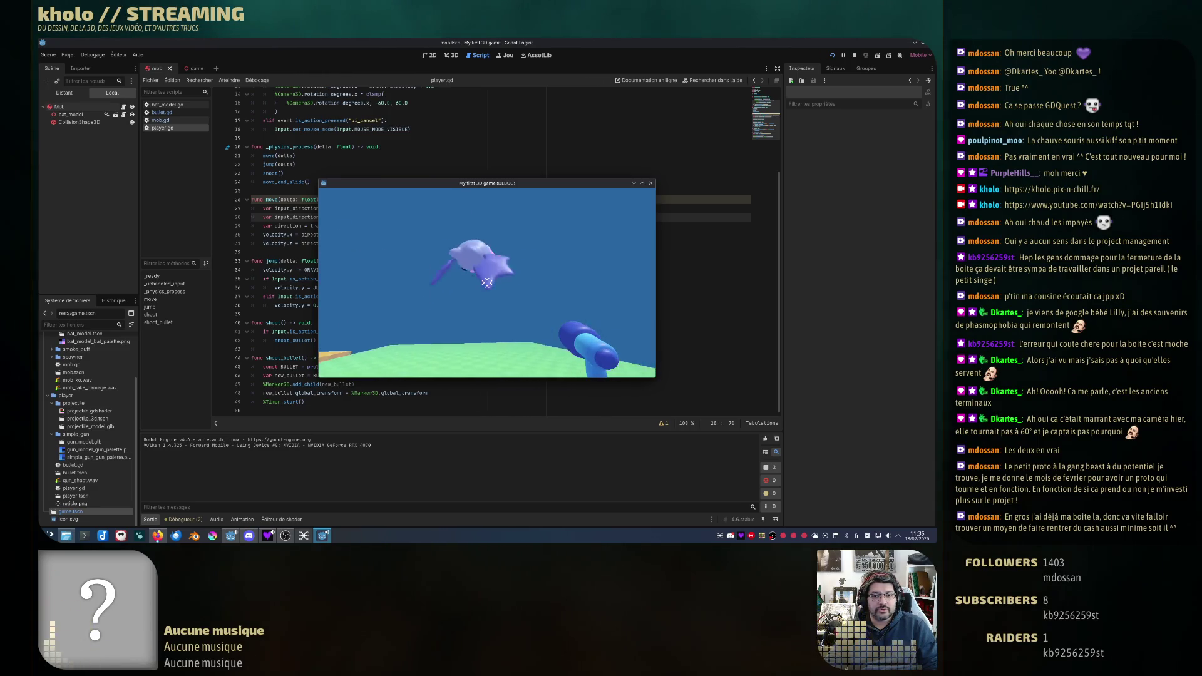
Step: End the test run and return to tutorial section 9, Getting the mob to follow the player
key("Escape")
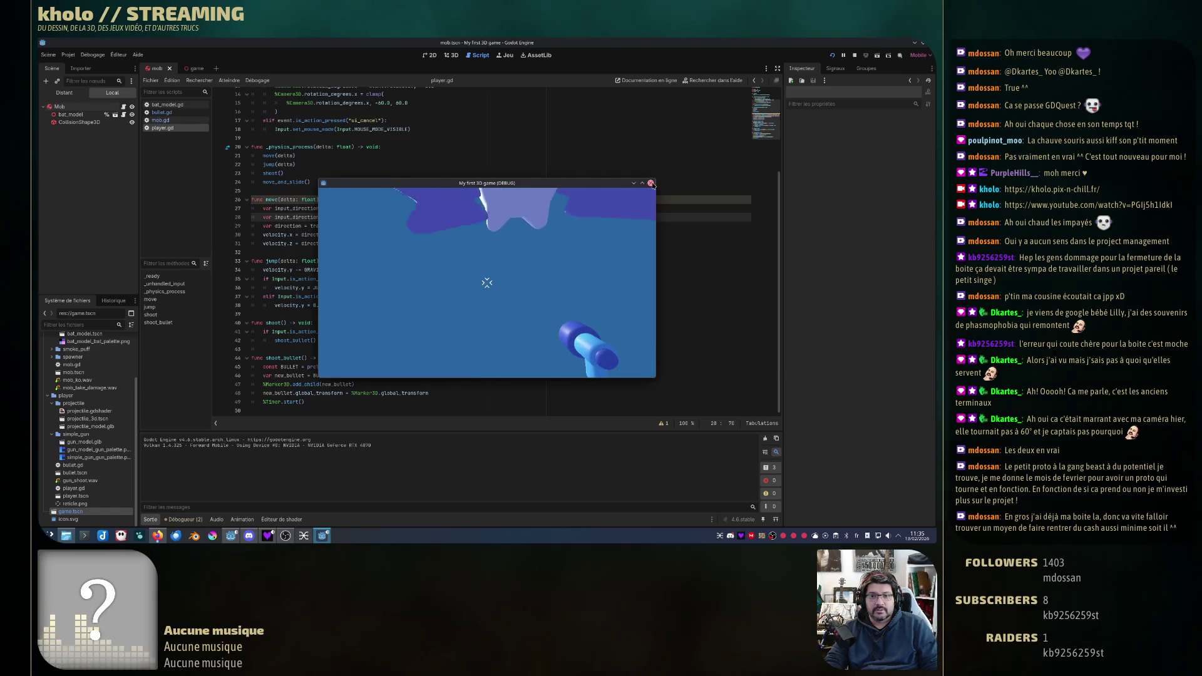
left_click(651, 183)
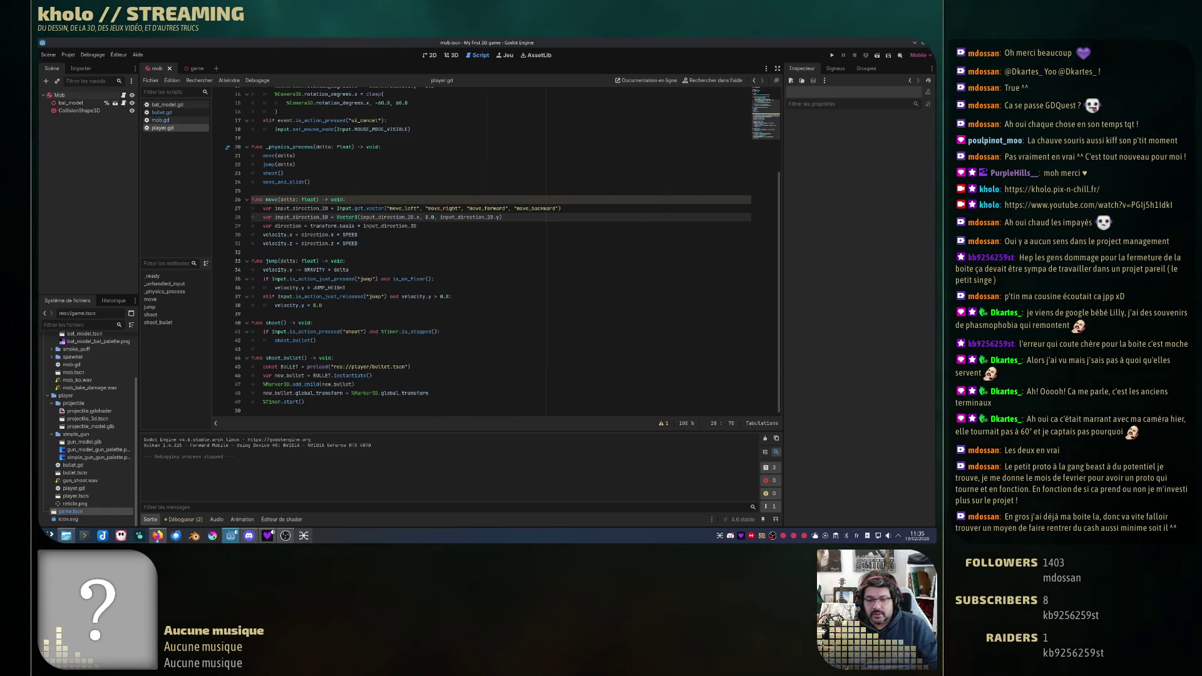
key("alt+Tab")
left_click(160, 317)
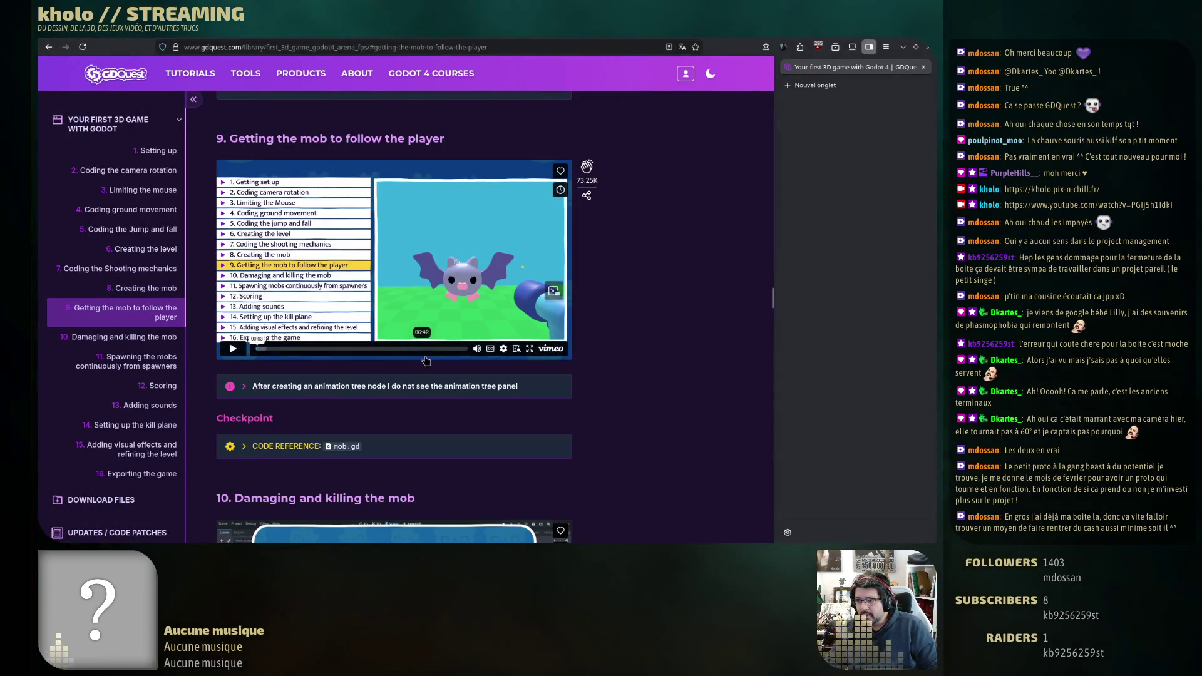
Step: Play the section 9 video fullscreen and skip ahead to the mob script code
left_click(426, 348)
left_click(529, 348)
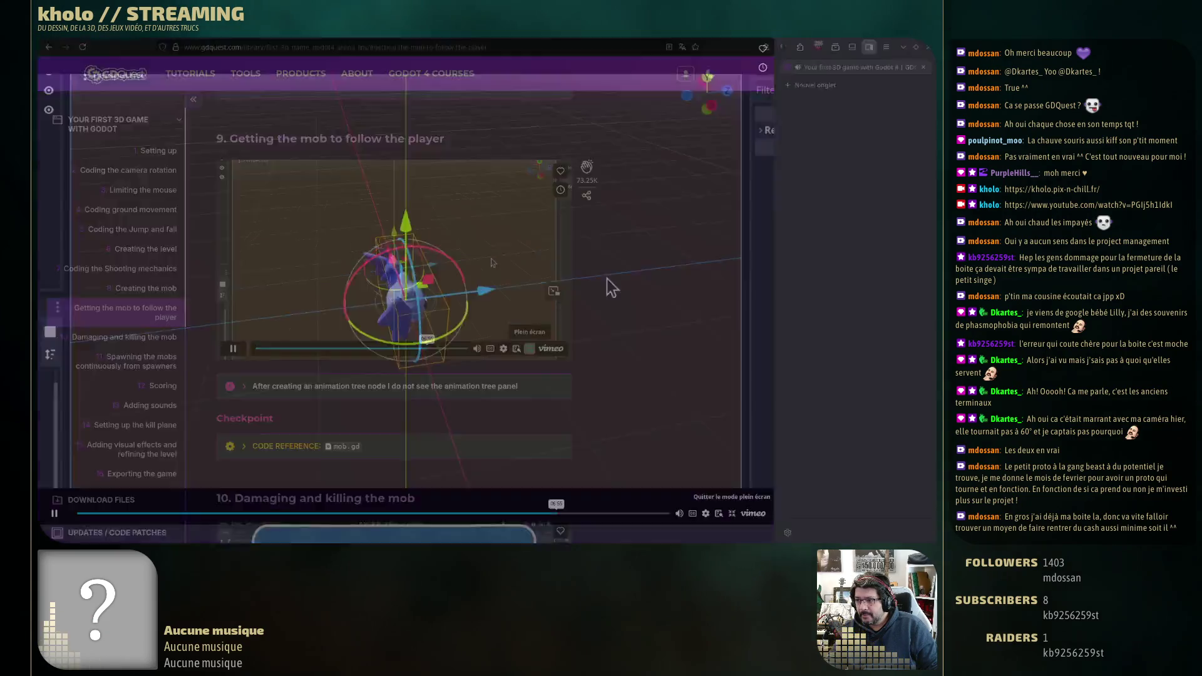
left_click(744, 527)
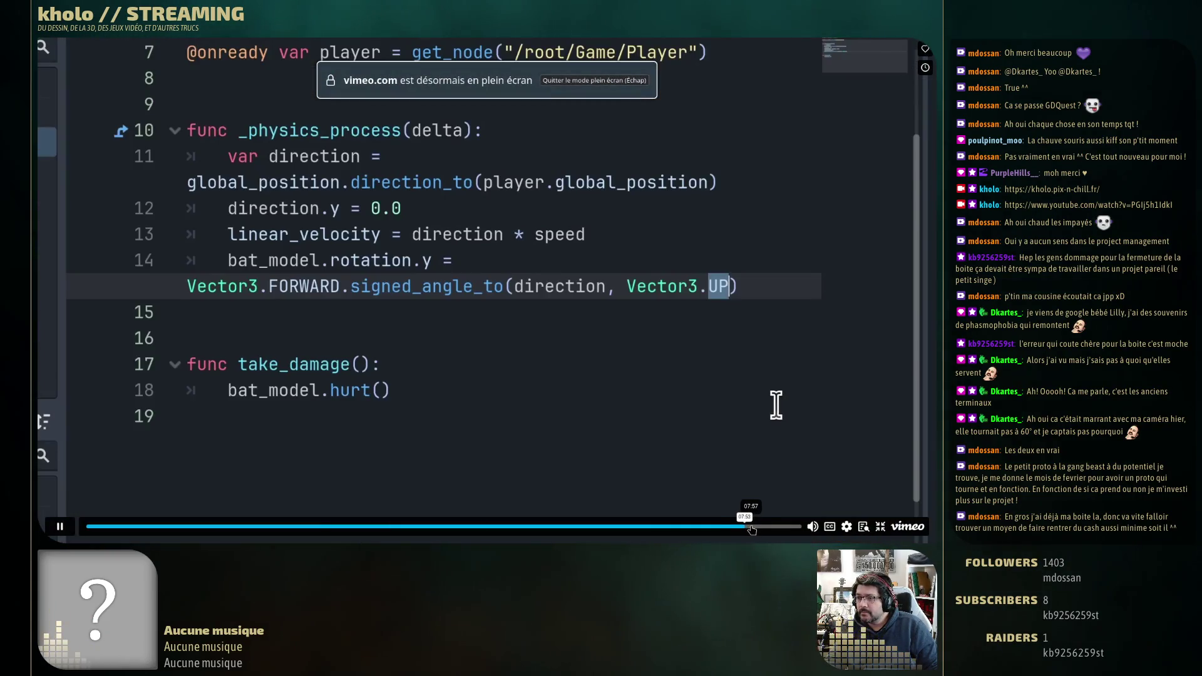
left_click(460, 293)
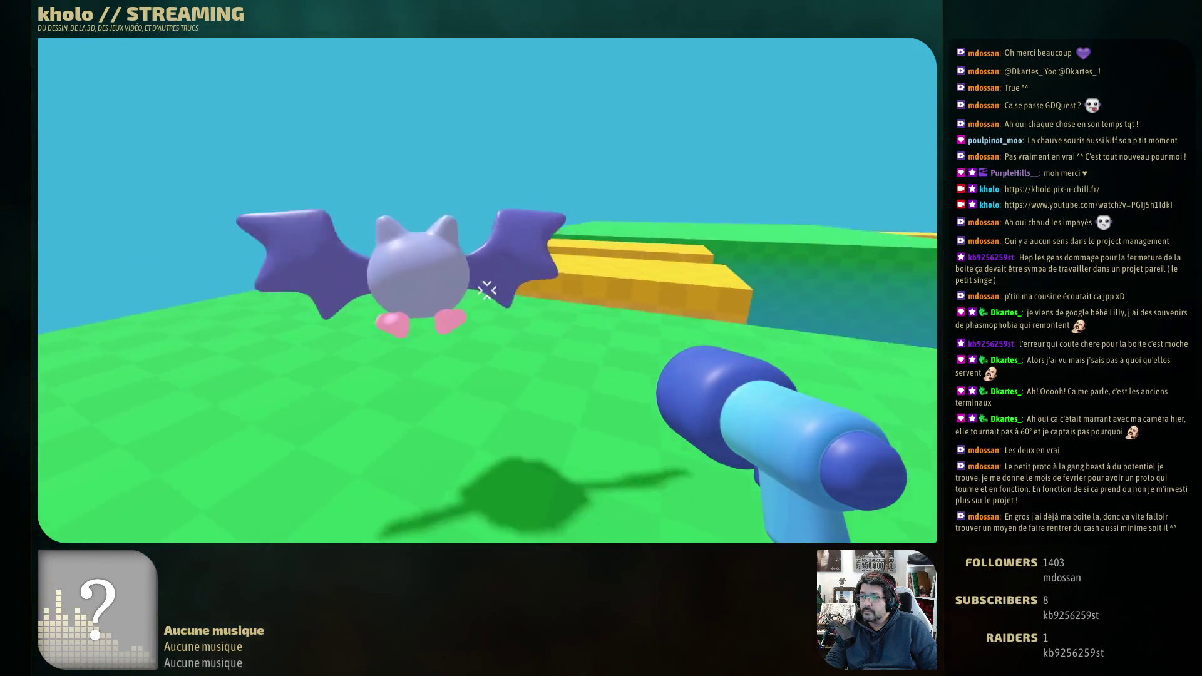
key("F8")
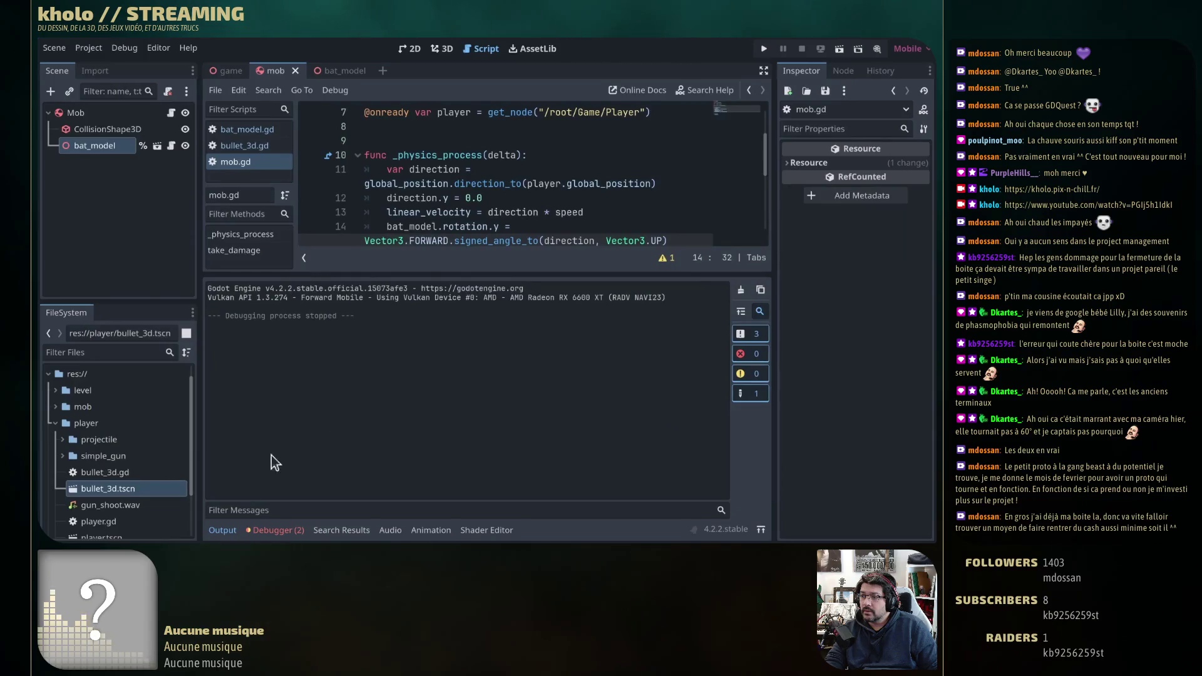
Step: Jump to the + PI rotation fix, pause on the bat, and exit fullscreen
left_click(221, 530)
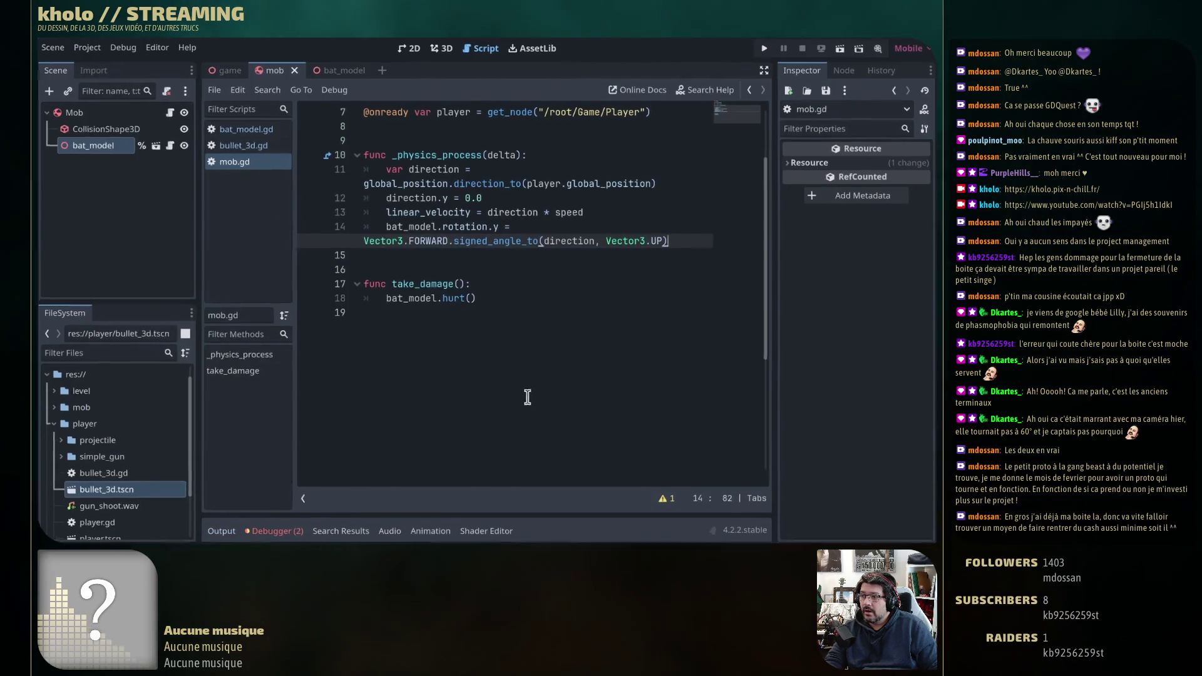
left_click(783, 529)
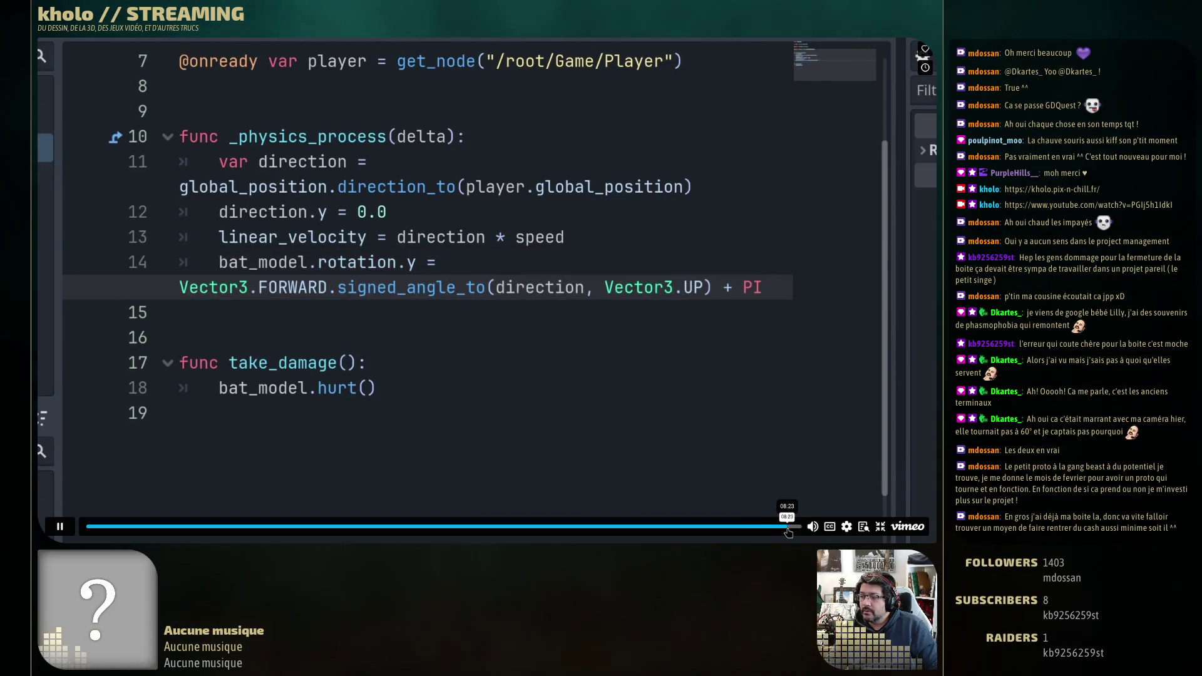
left_click(791, 529)
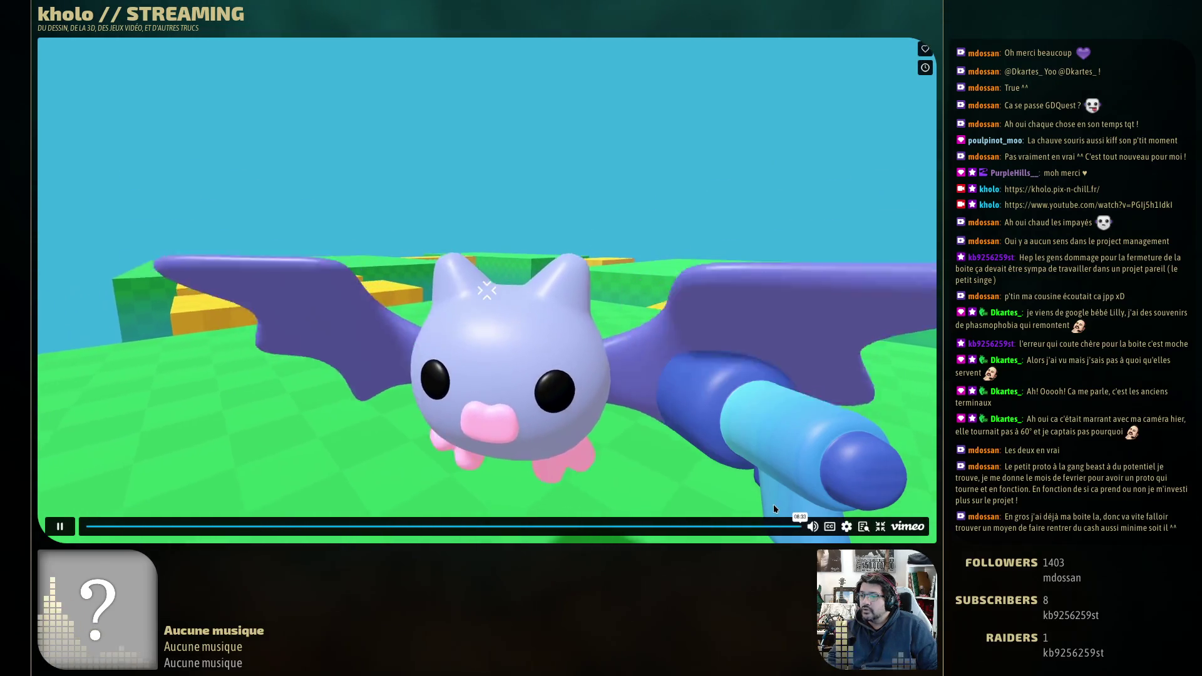
key("space")
left_click(879, 528)
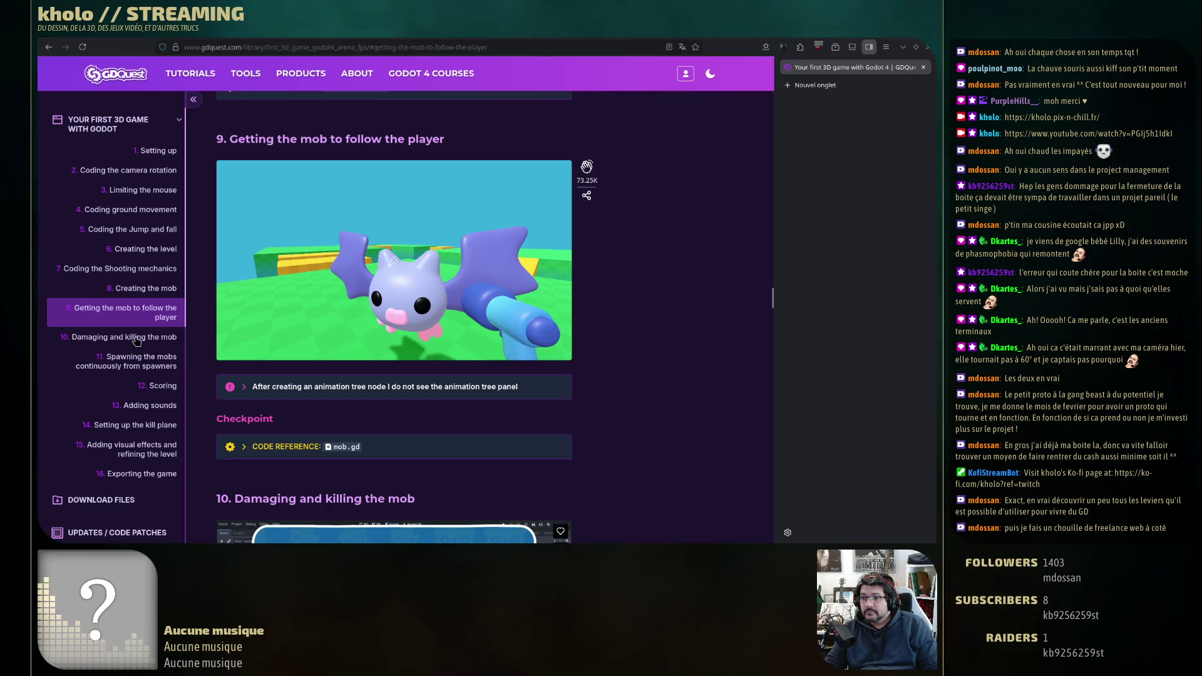
Step: Go to section 10, Damaging and killing the mob, and play its video fullscreen until step A
left_click(136, 338)
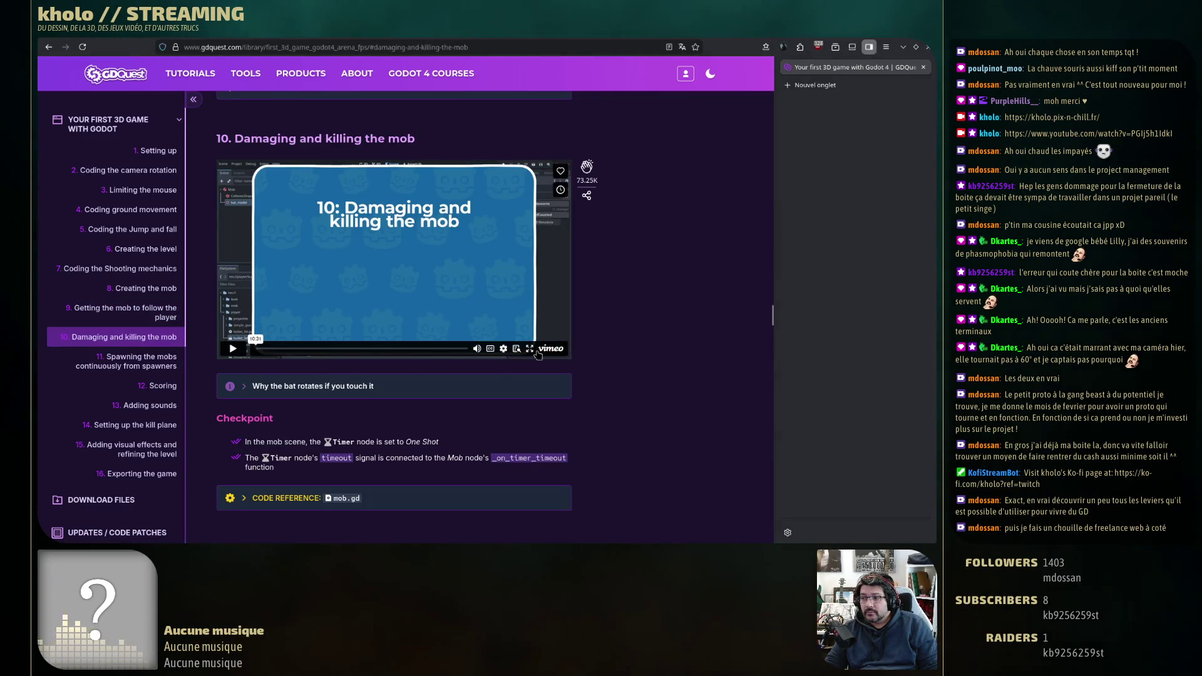
left_click(529, 349)
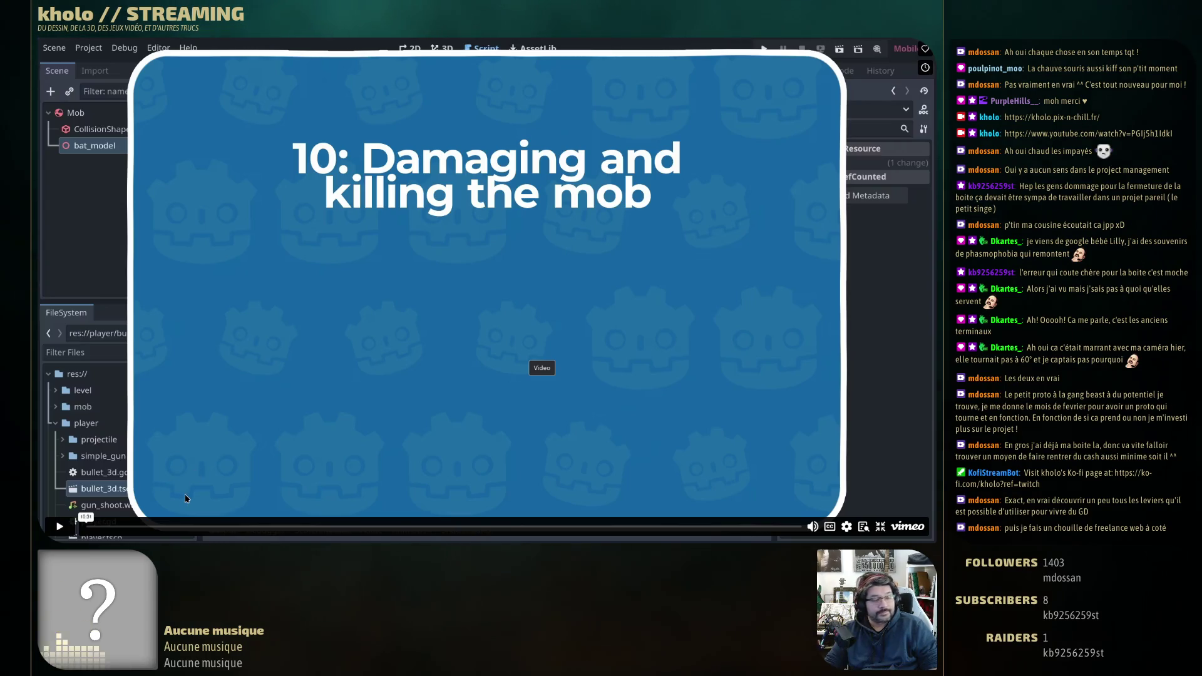
left_click(61, 527)
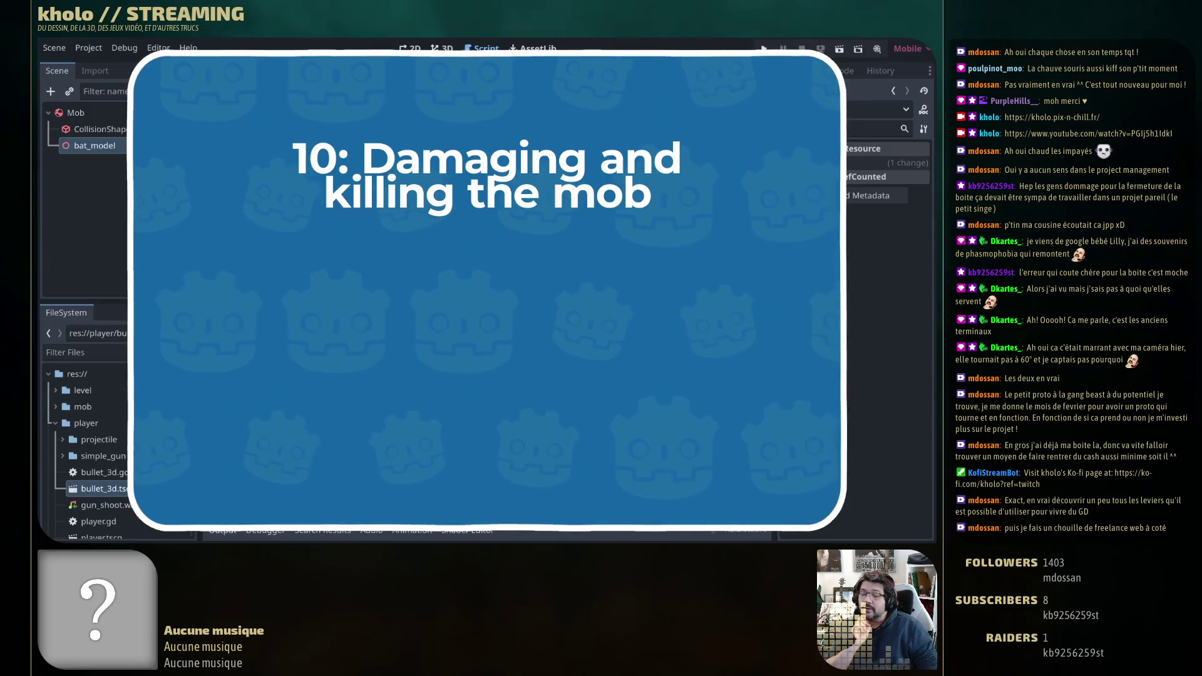
mouse_move(97, 526)
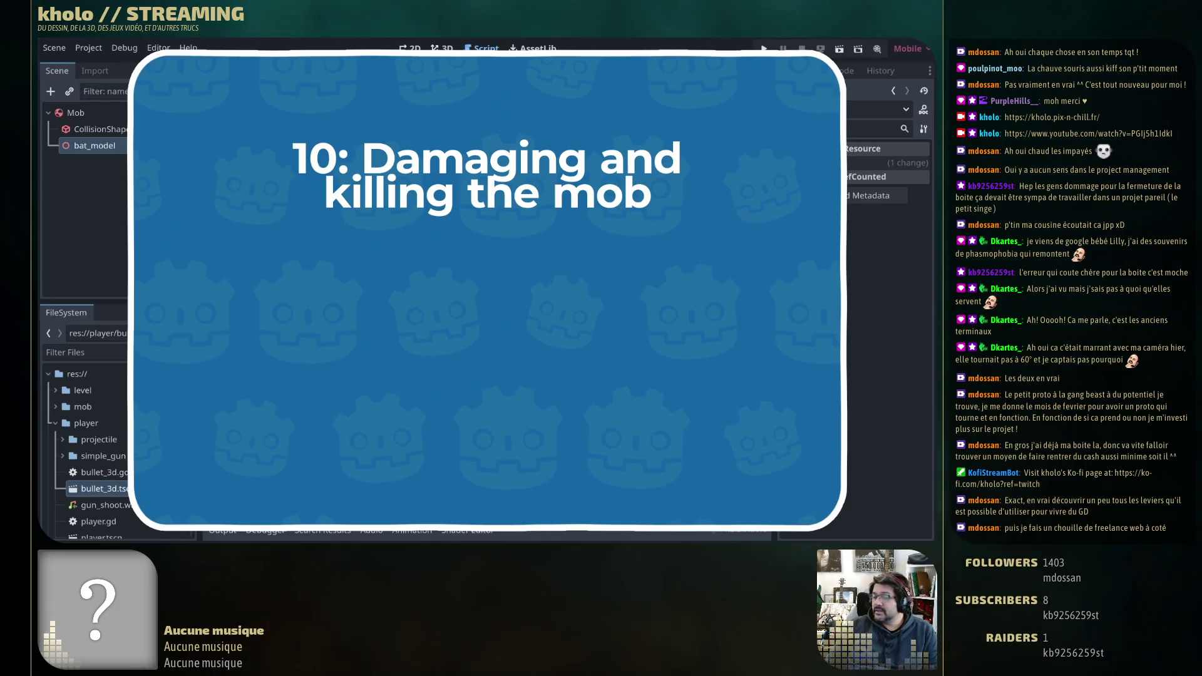
mouse_move(677, 395)
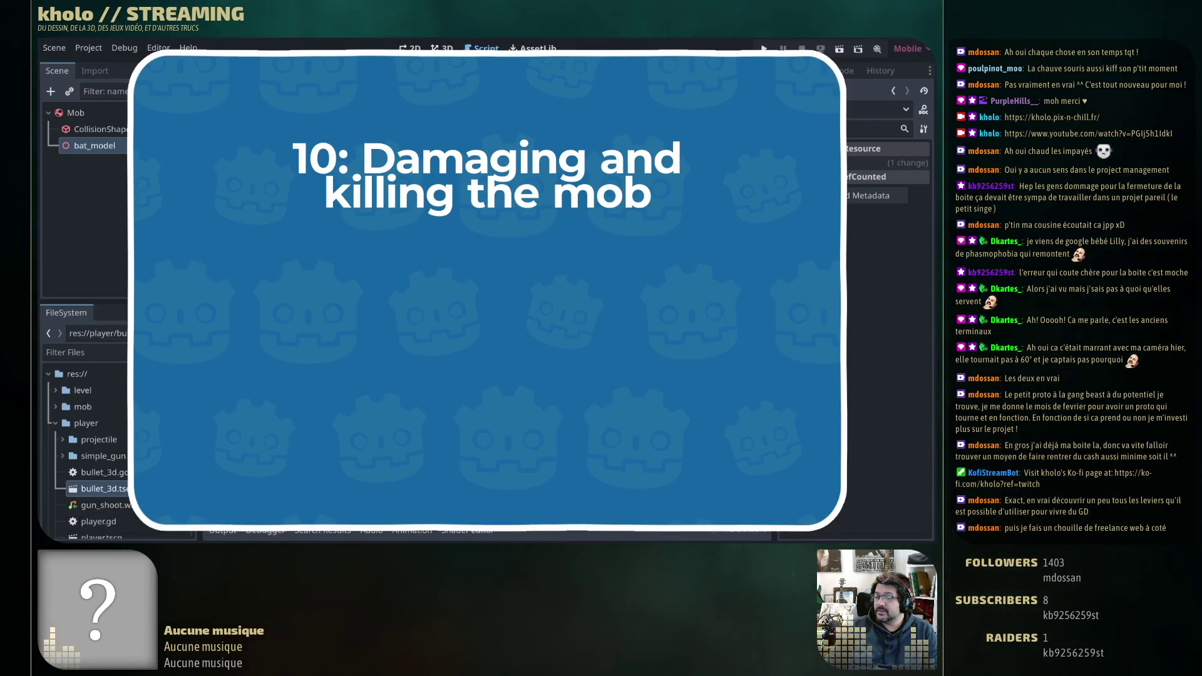
mouse_move(557, 243)
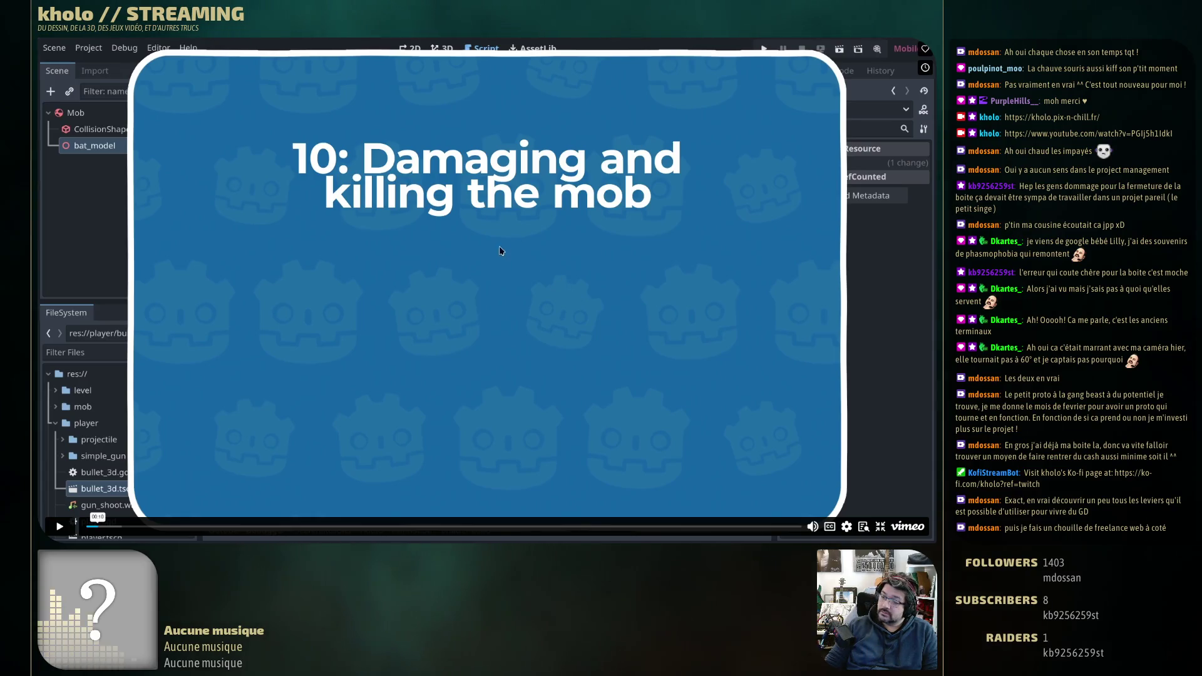
left_click(468, 285)
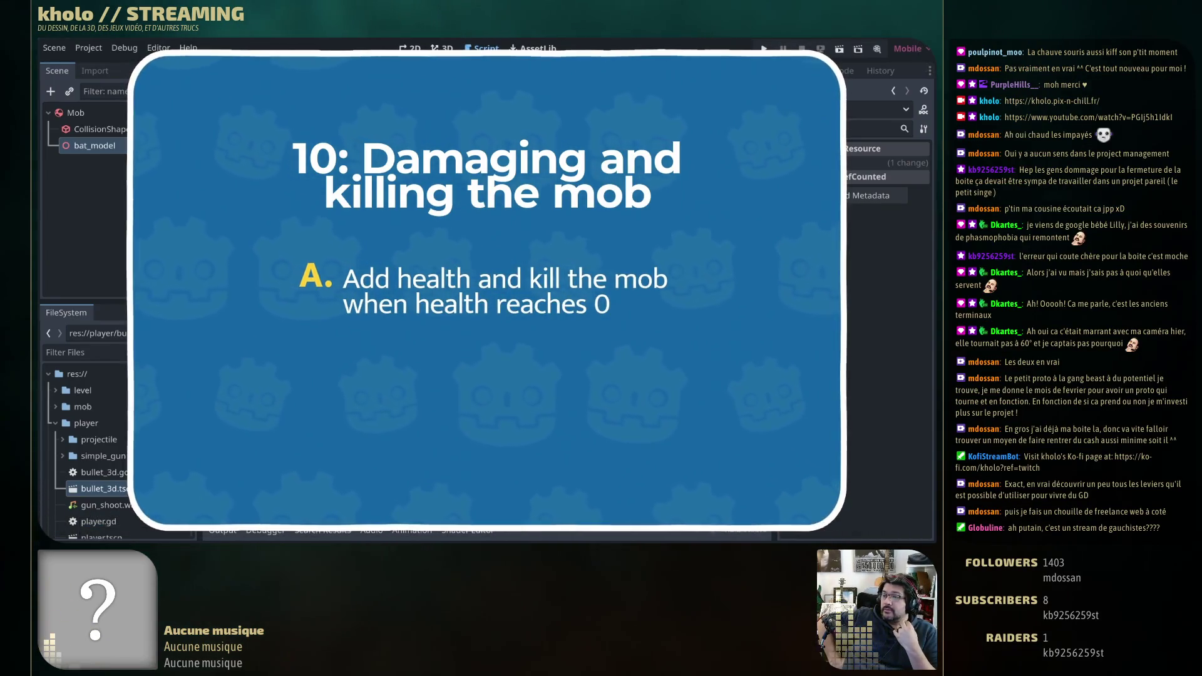
key("space")
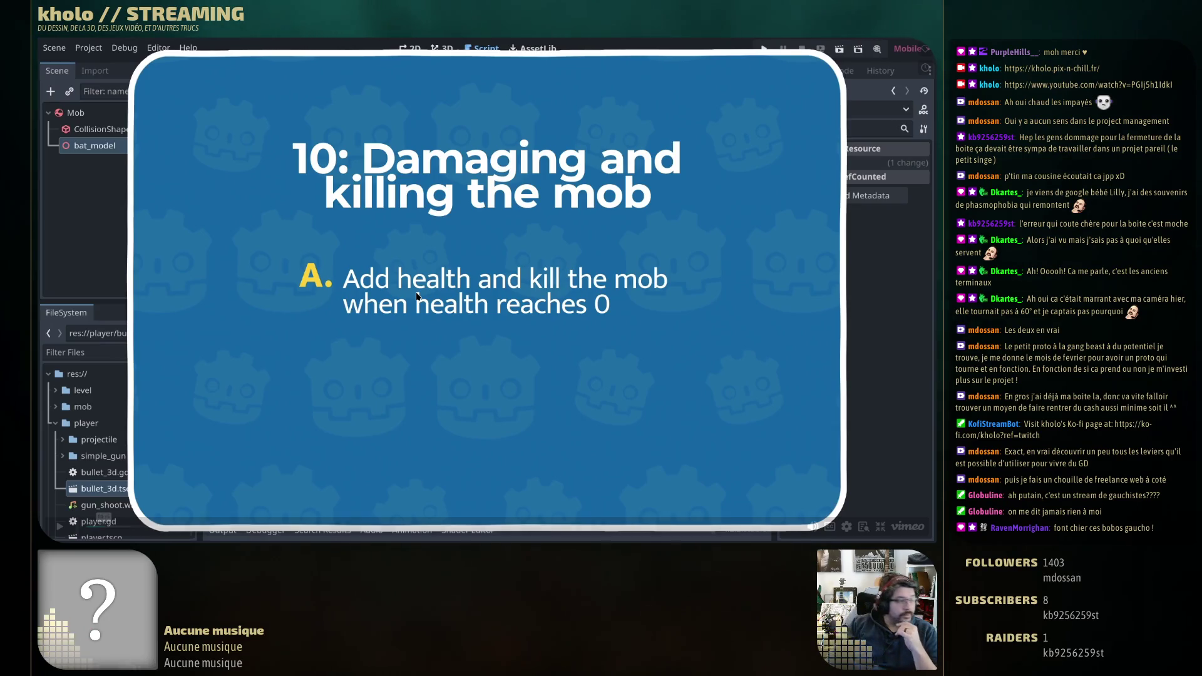
left_click(415, 296)
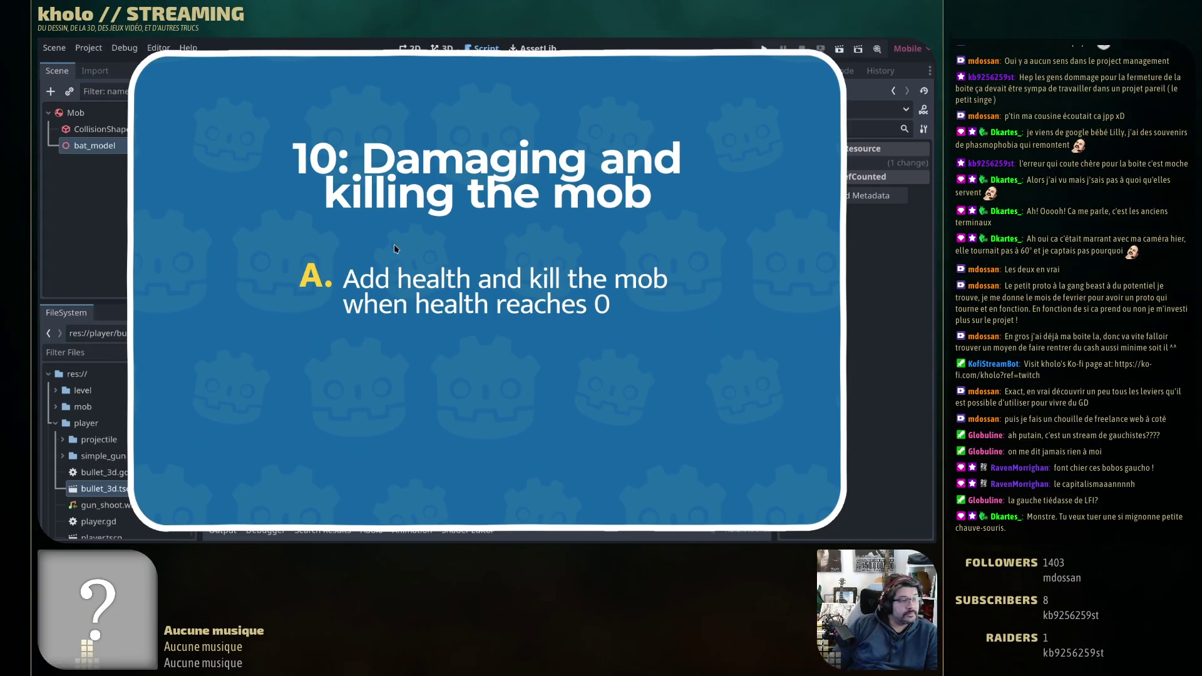
mouse_move(607, 285)
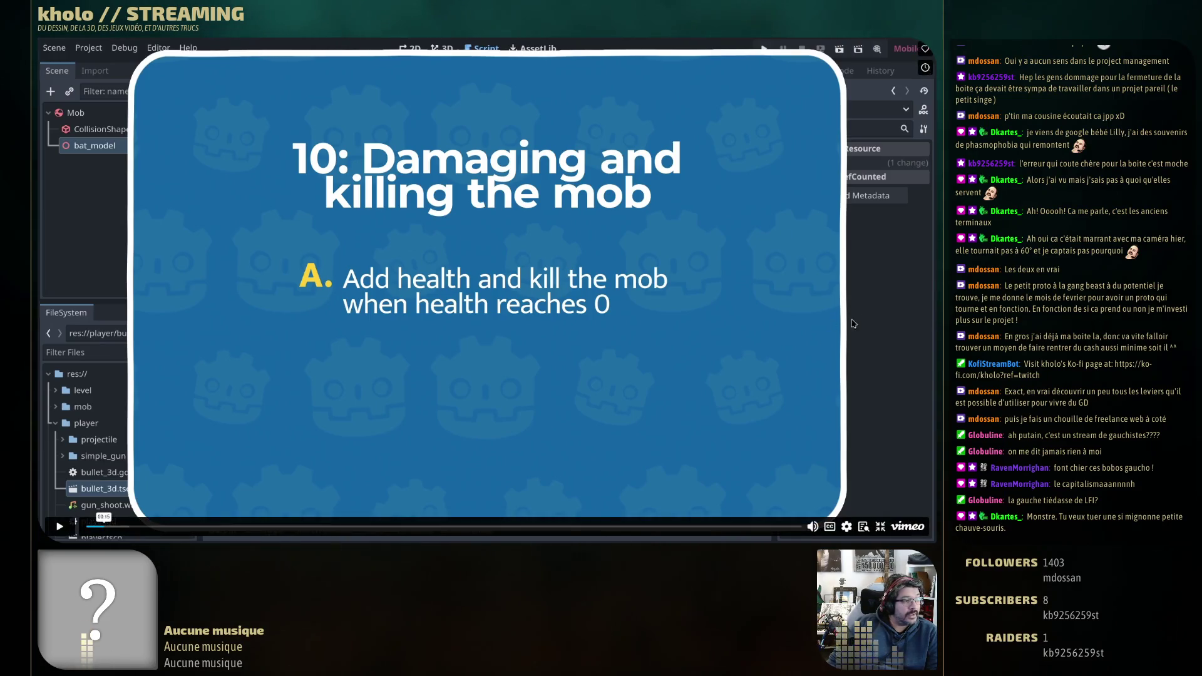
left_click(687, 244)
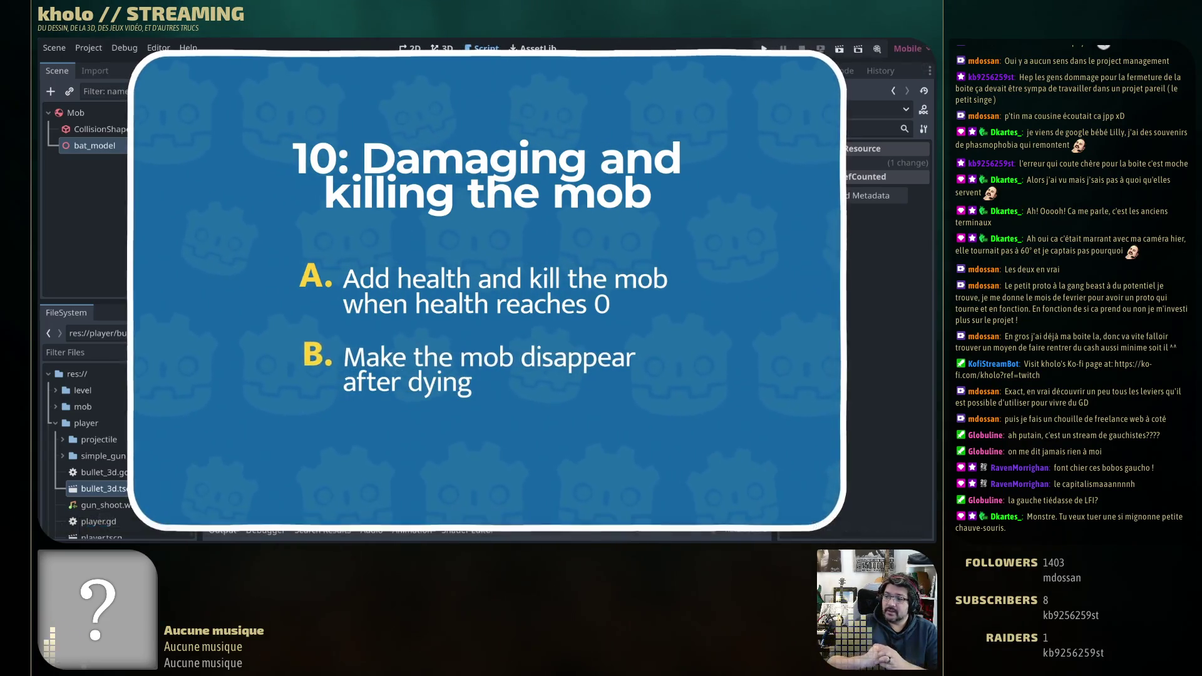
Step: Pause on step B, resume to the new-variable code, then click after mob.gd's extends line
left_click(513, 363)
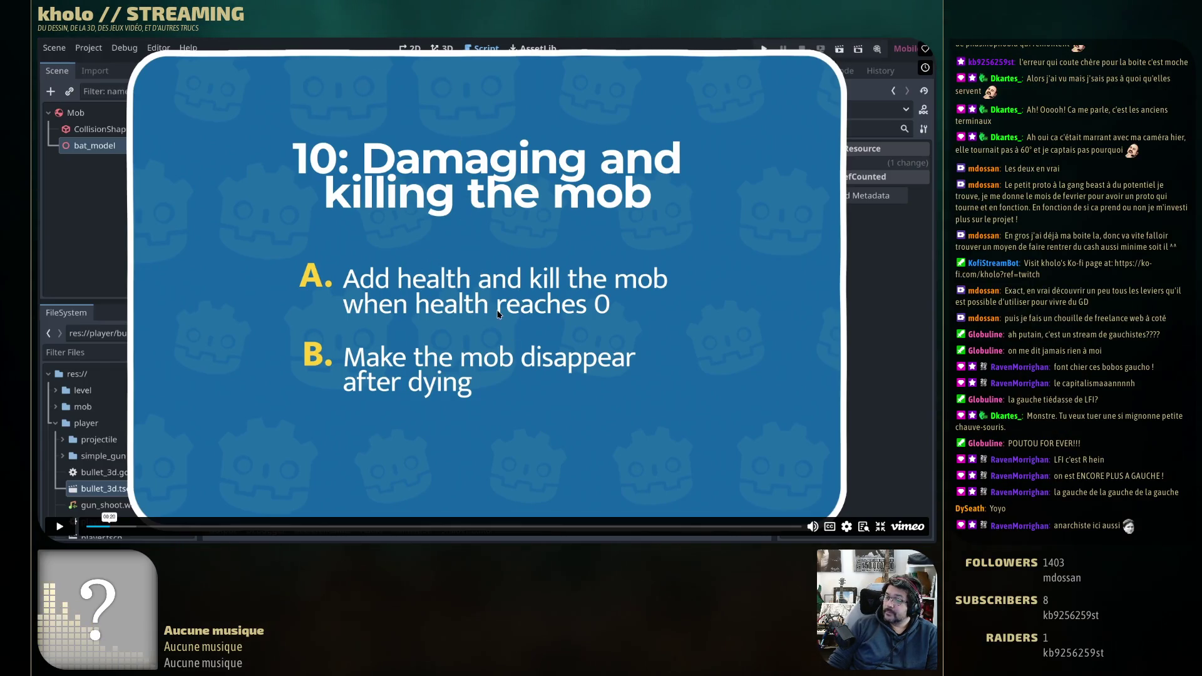
left_click(507, 376)
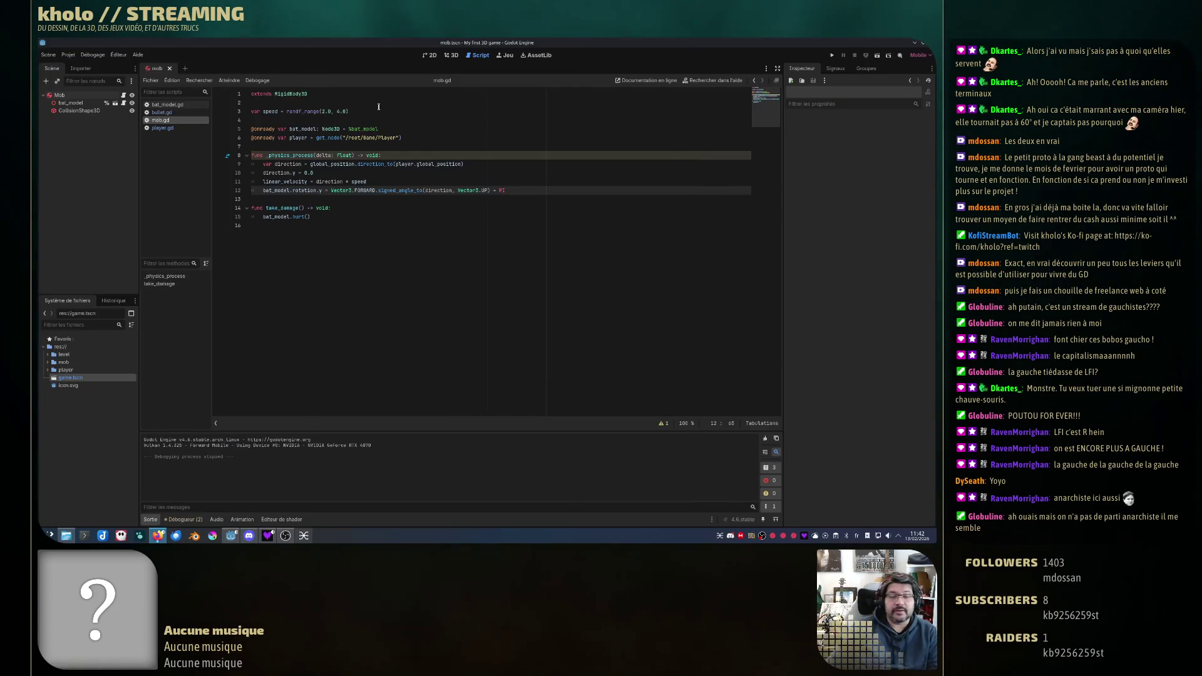
left_click(369, 97)
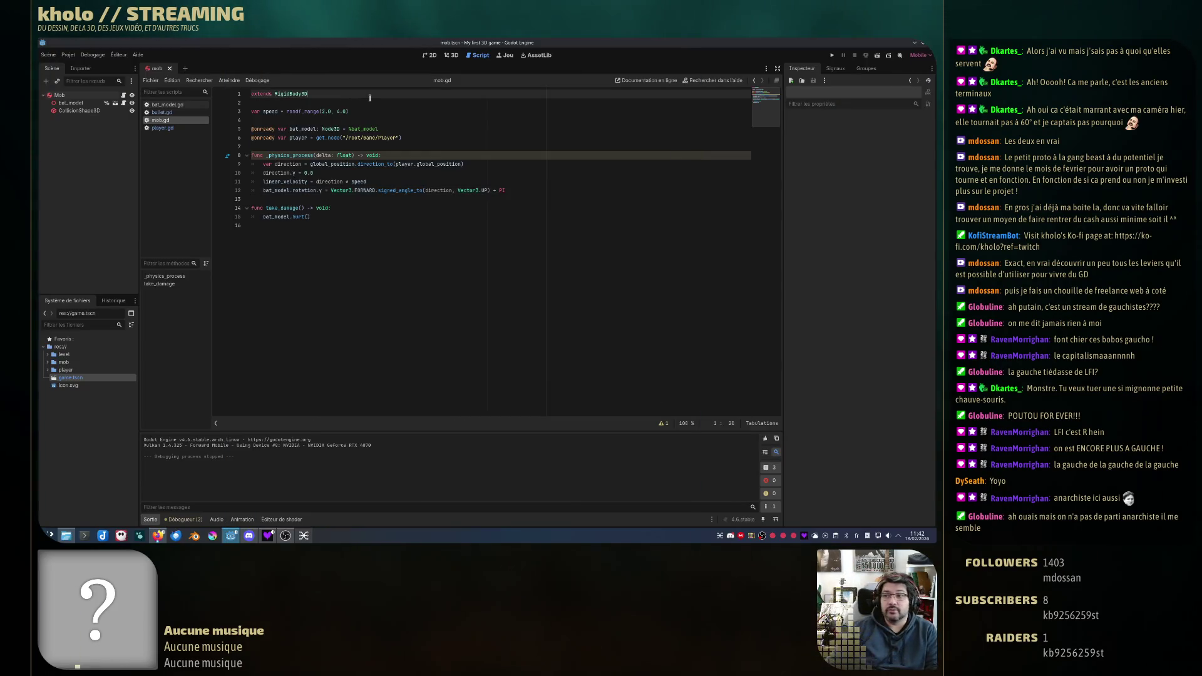
Step: Insert 'var healt = 3' as line 3 of mob.gd and save the script
key("Down")
key("Return")
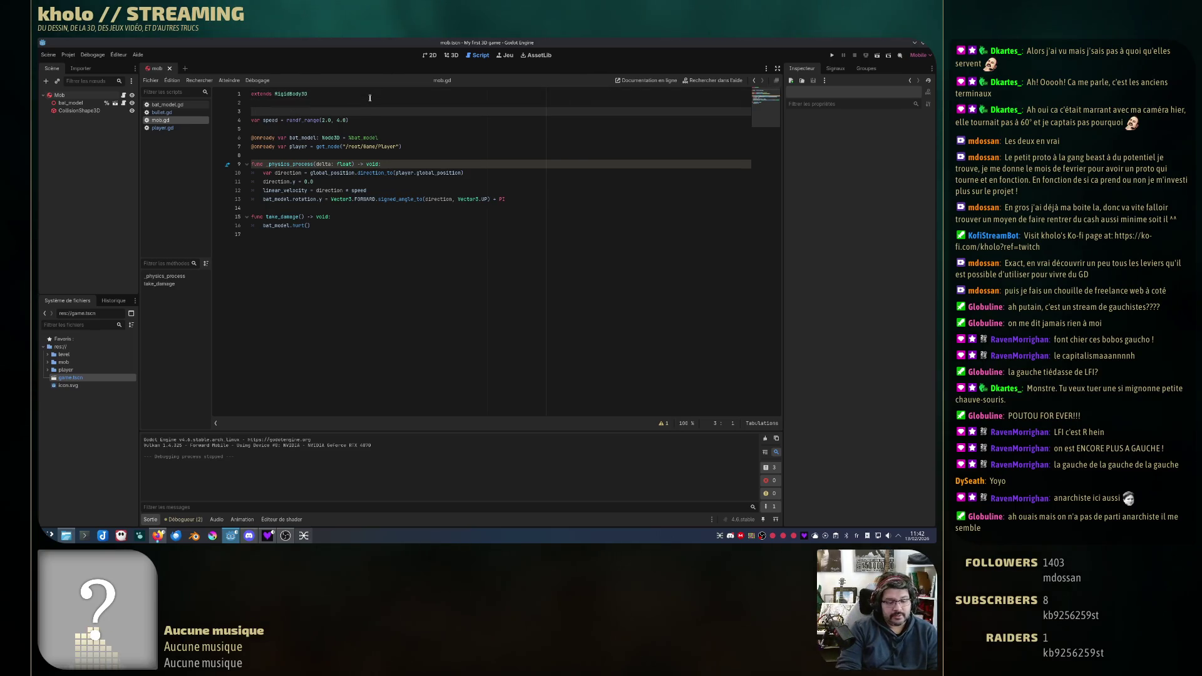
type("var healt")
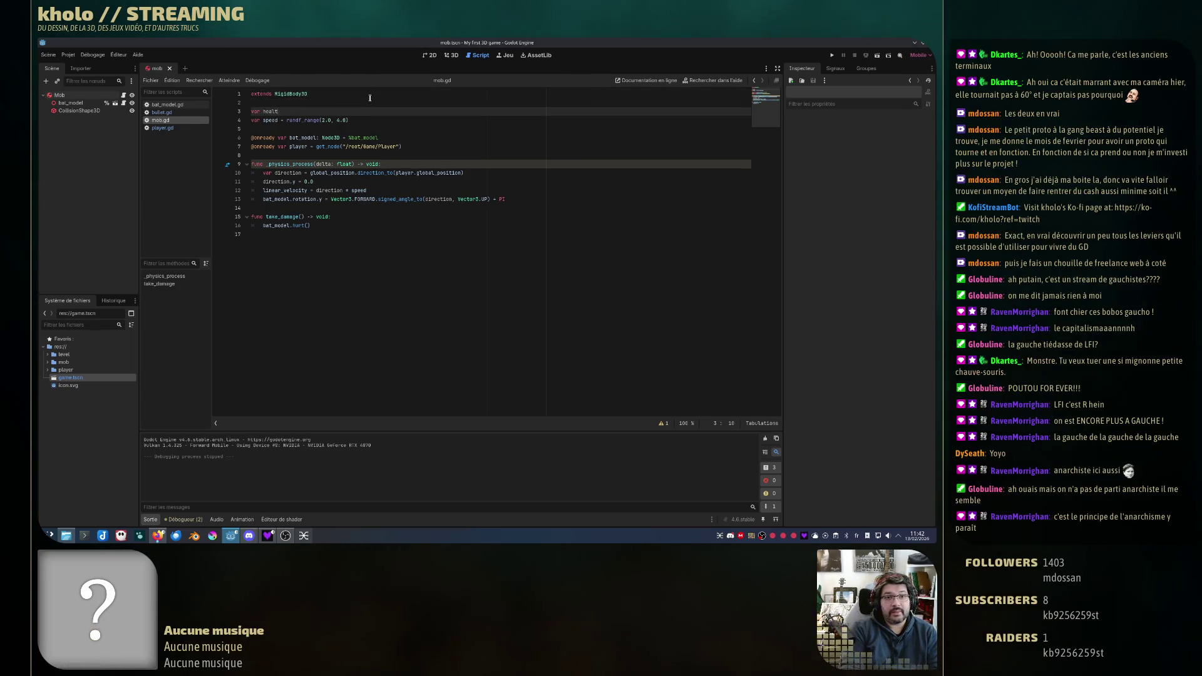
type(" = 3")
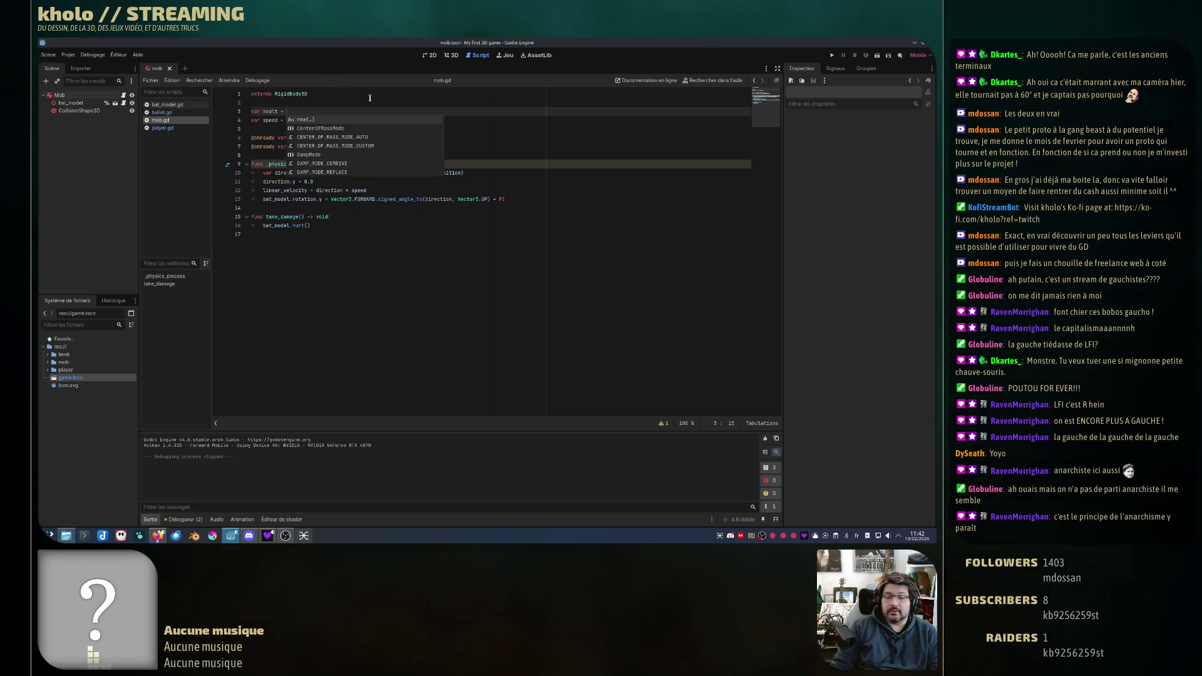
left_click(403, 239)
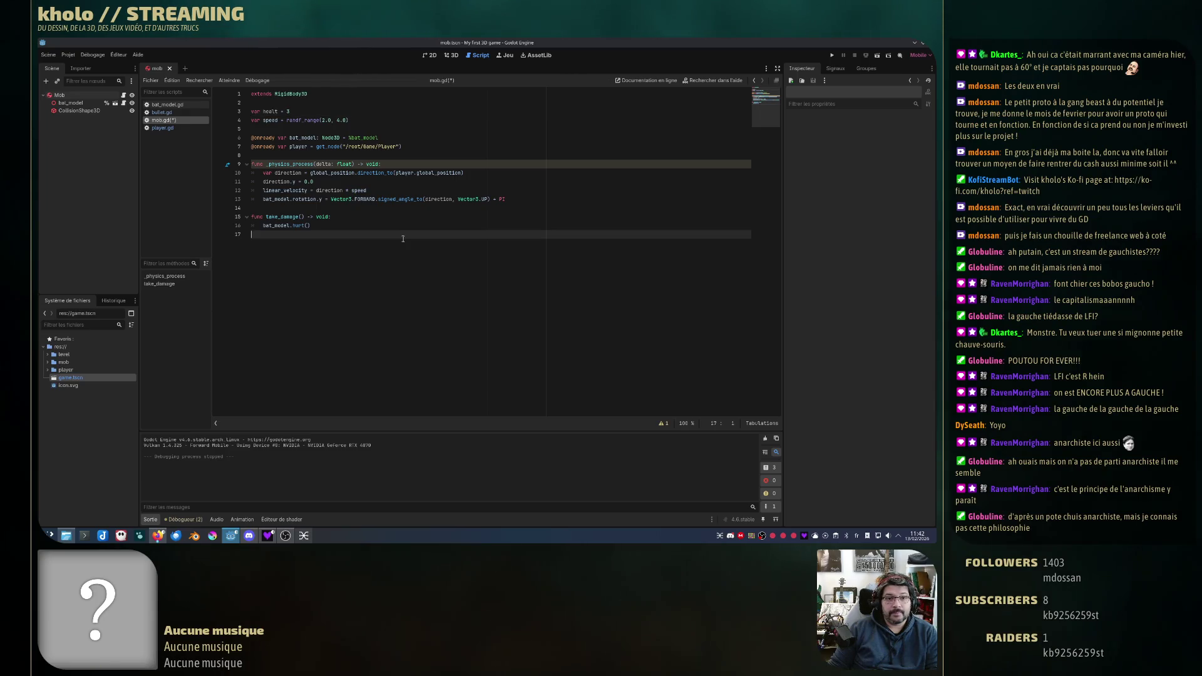
key("ctrl+s")
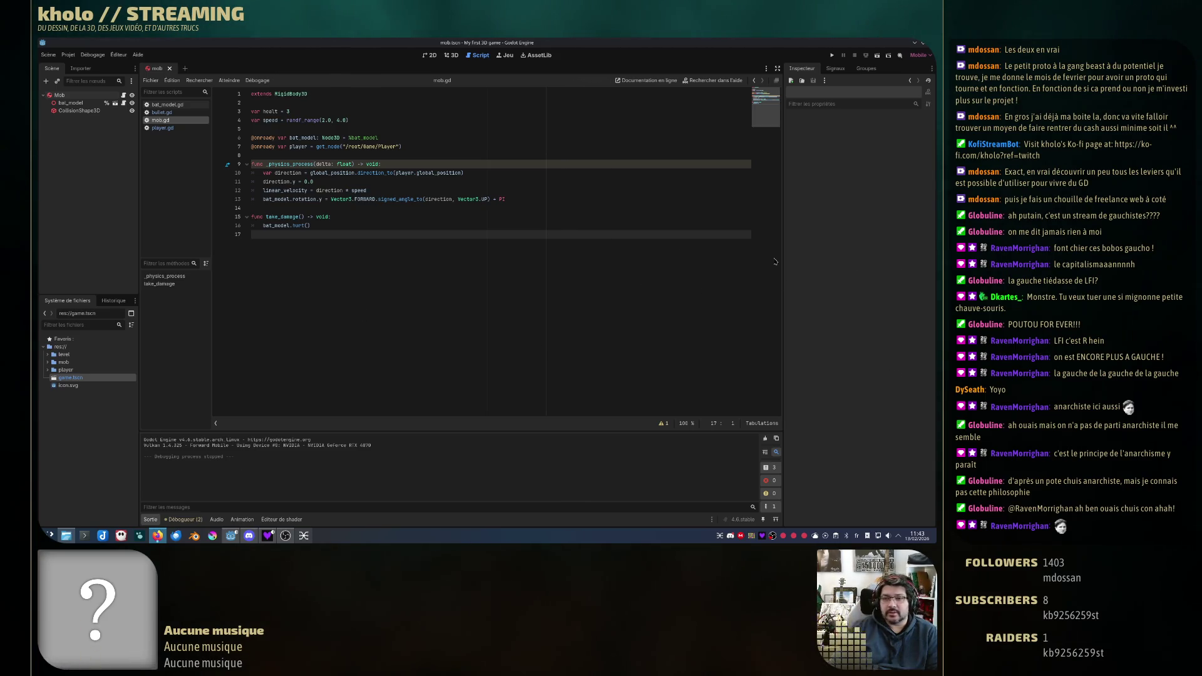
left_click(331, 225)
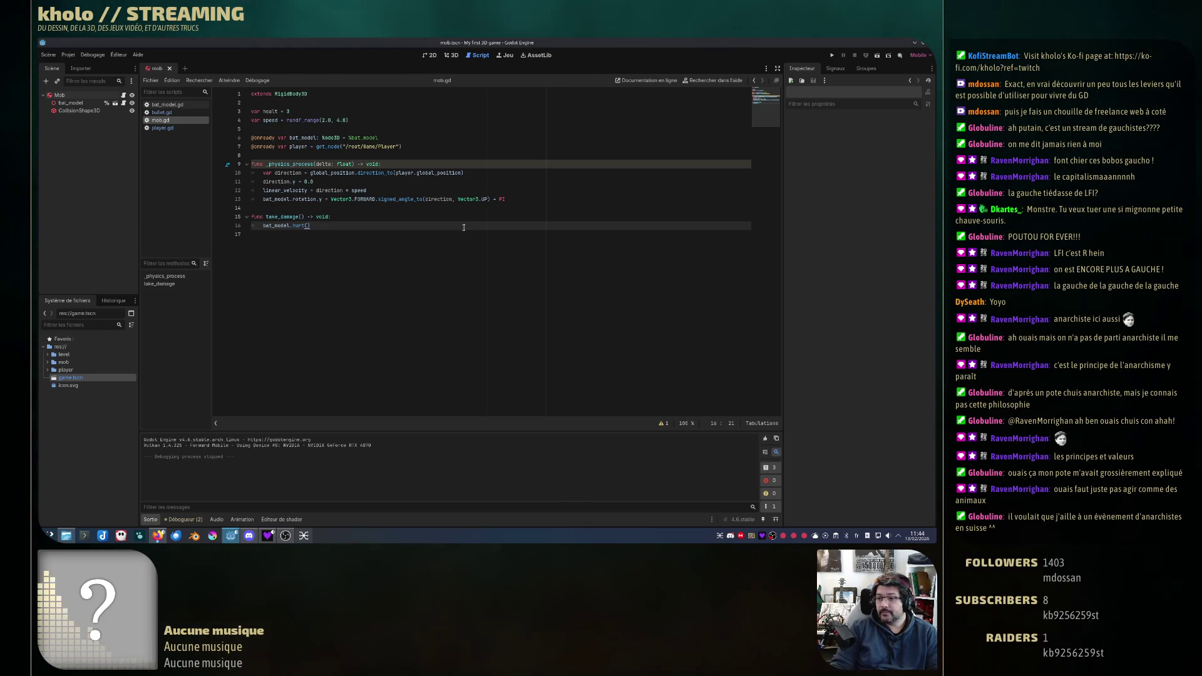
key("Return")
Step: Write the health decrease in take_damage, checking the variable on line 3, and save mob.gd
type("healt")
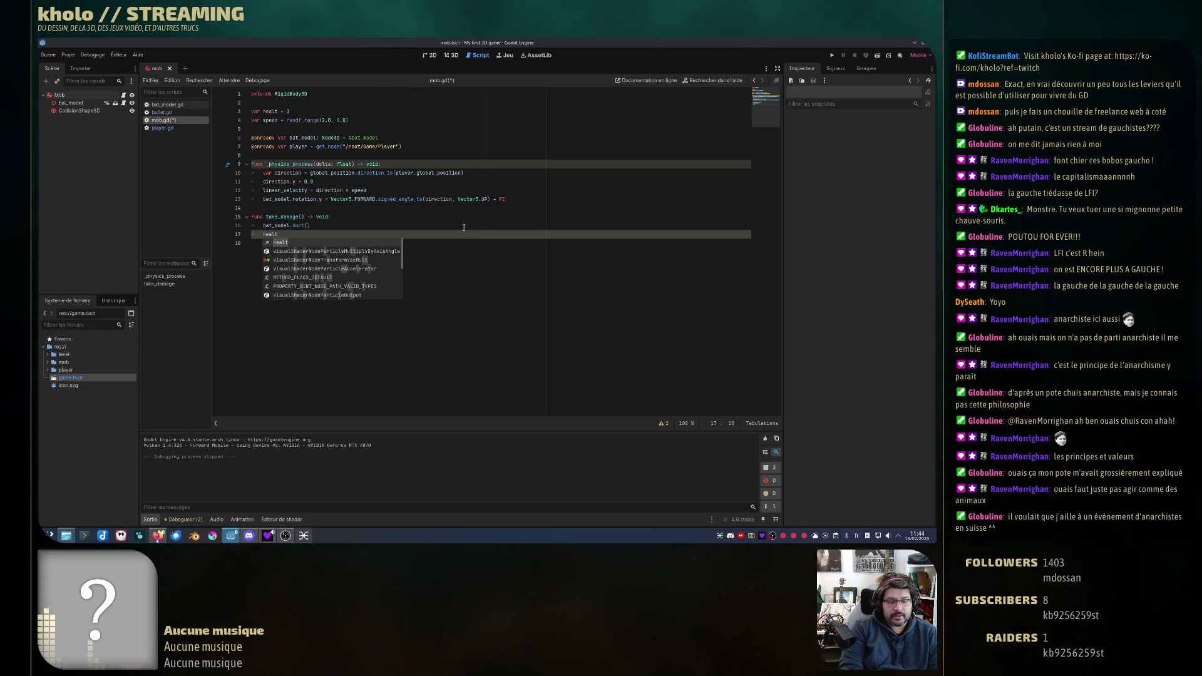
type("h")
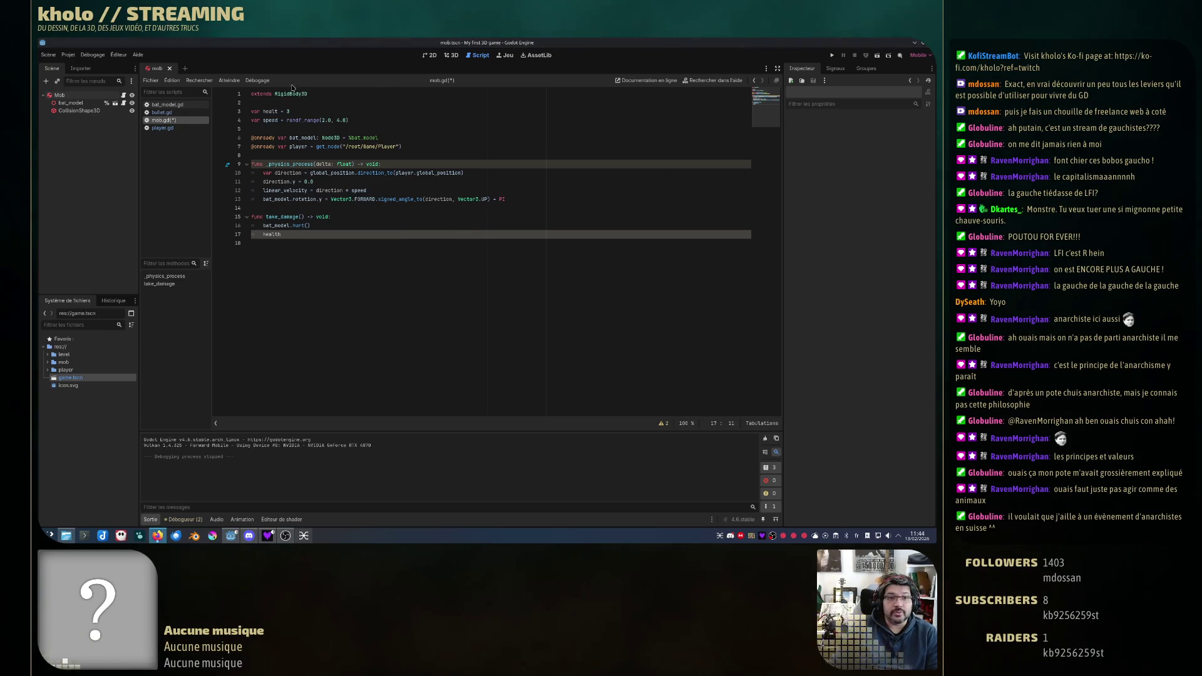
left_click(277, 111)
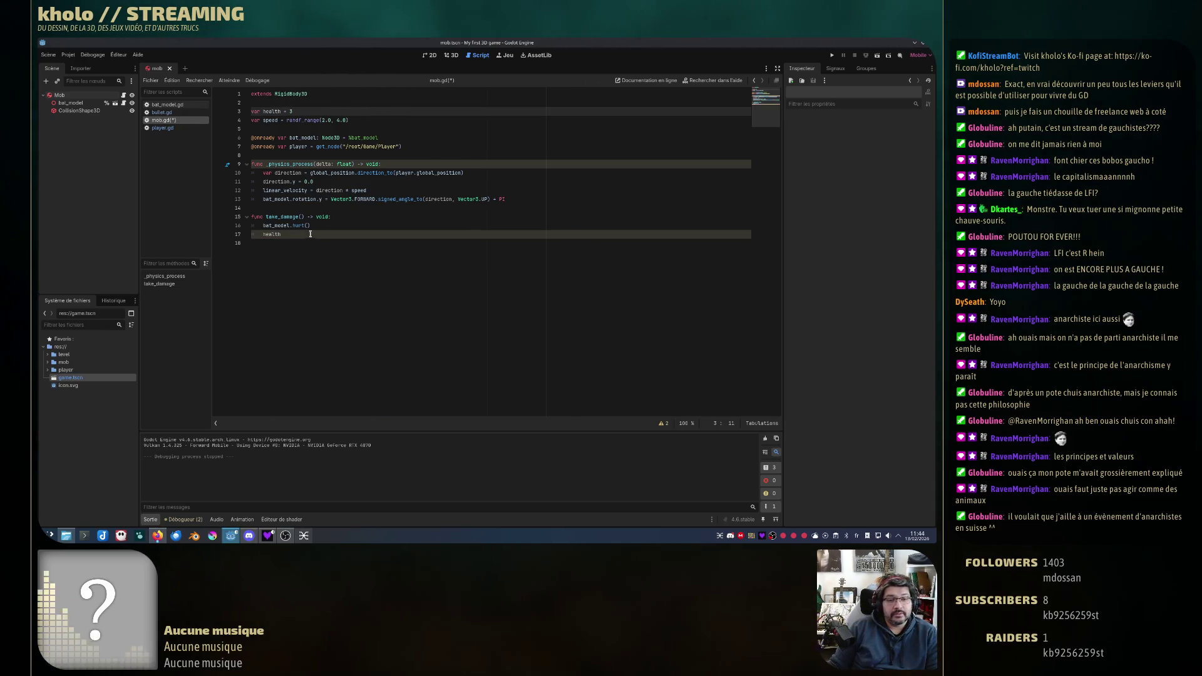
left_click(490, 235)
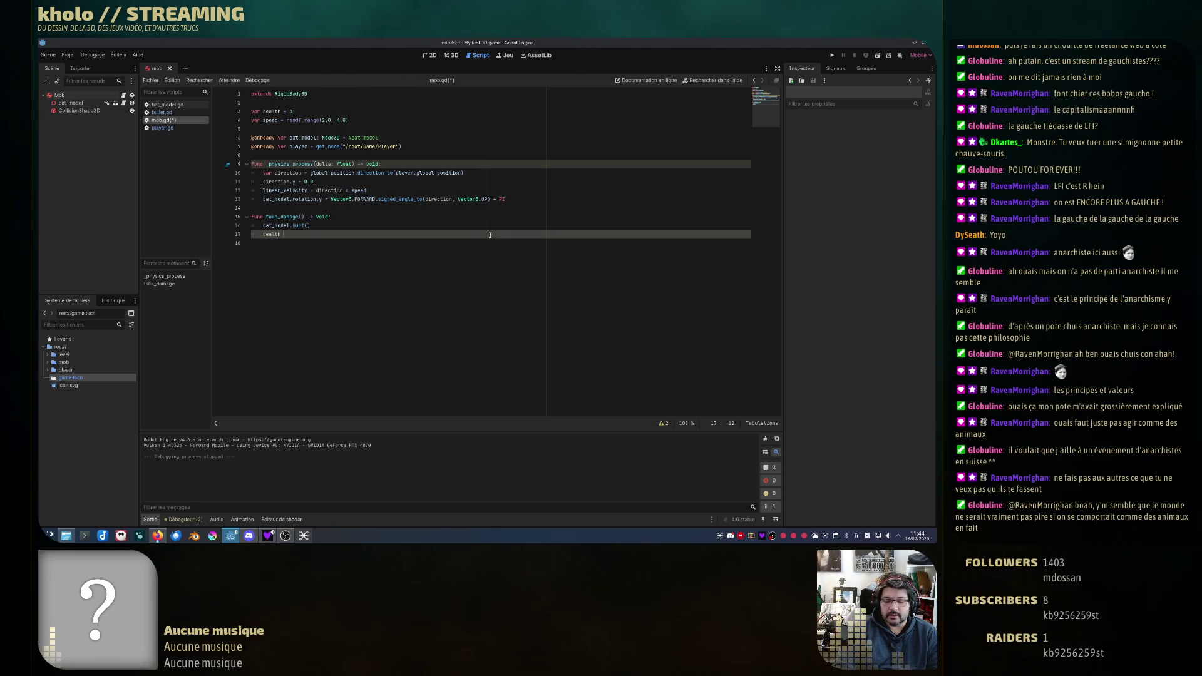
type("-= 1")
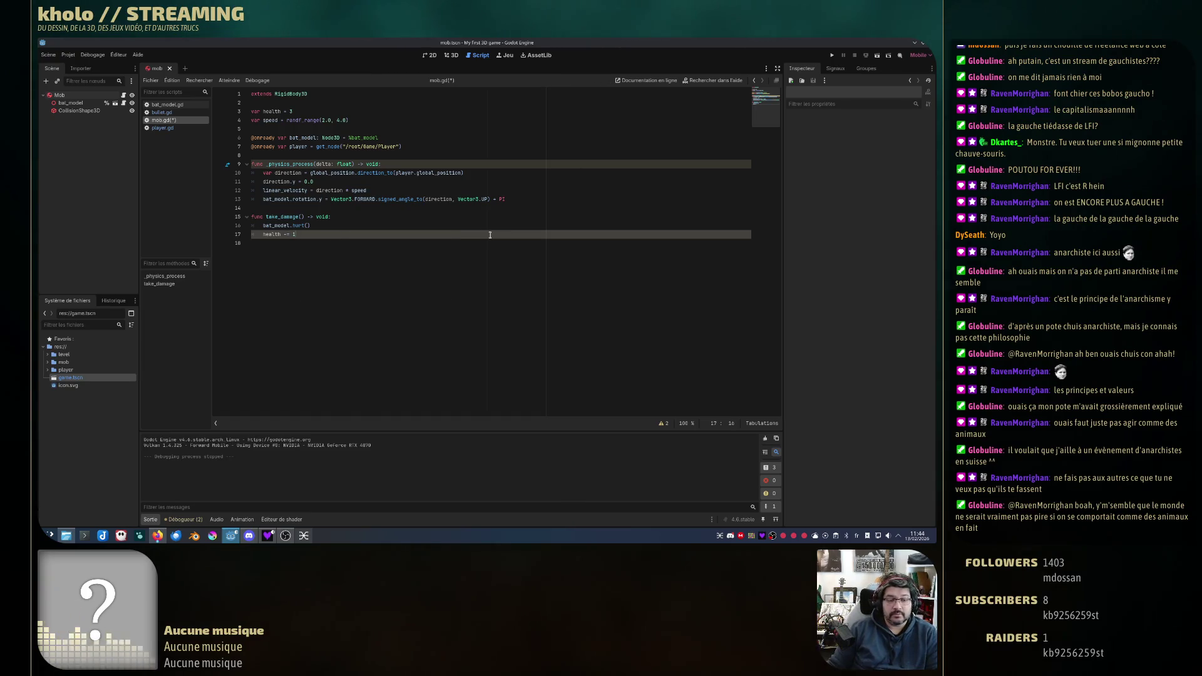
left_click(357, 271)
key("ctrl+s")
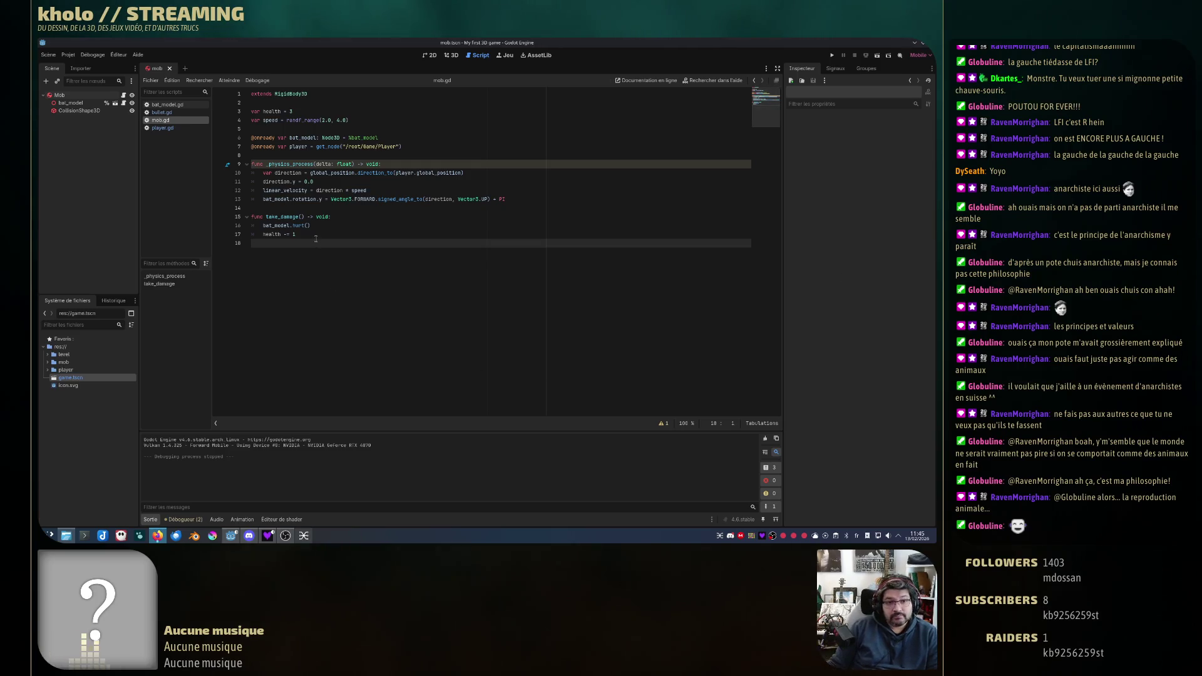
Step: Under 'if health == 0:', call set_physics_process(false) to stop the bat's physics
key("Tab")
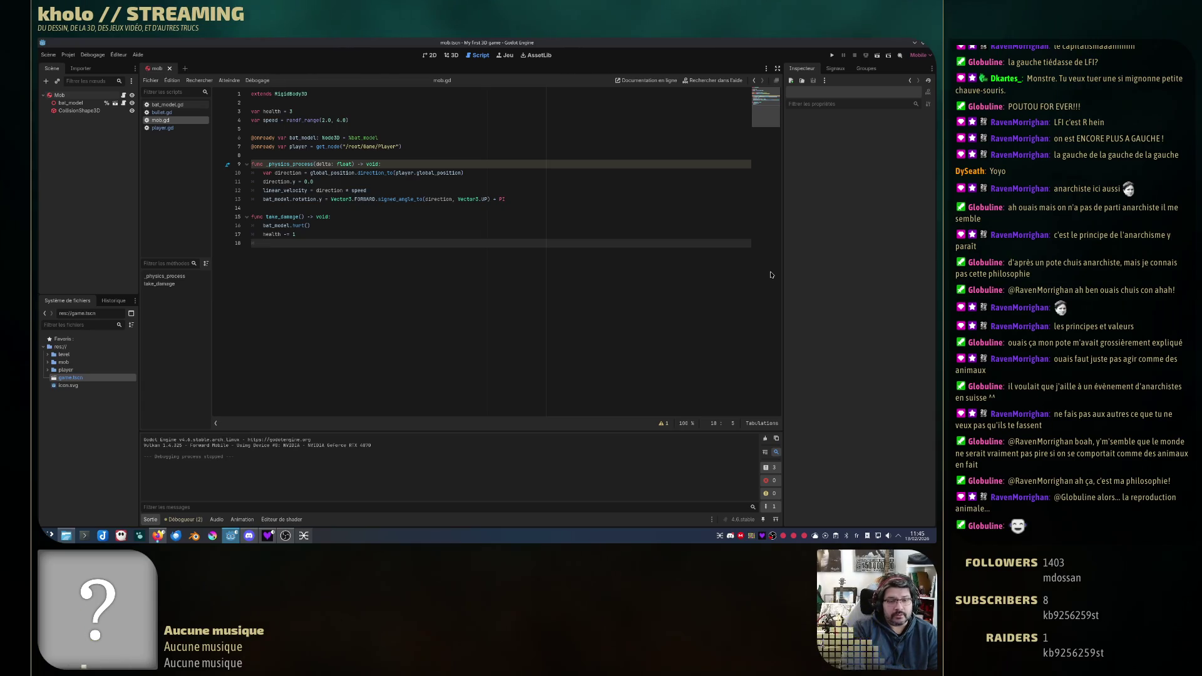
type("if health == ")
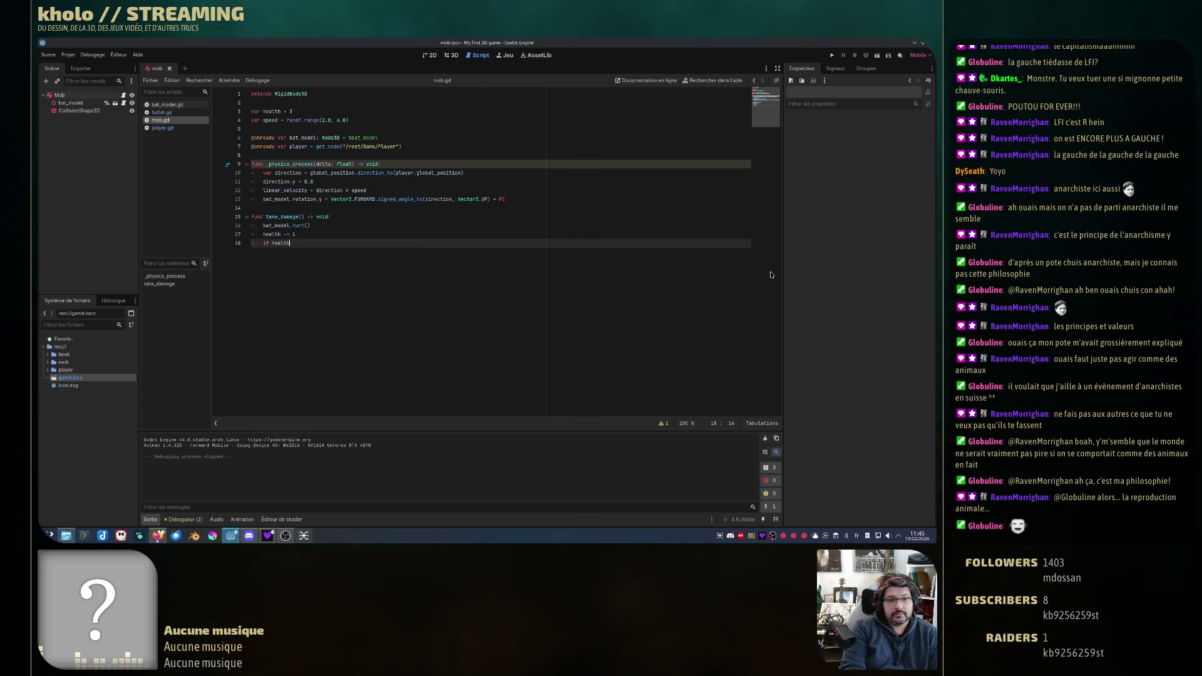
type("0:")
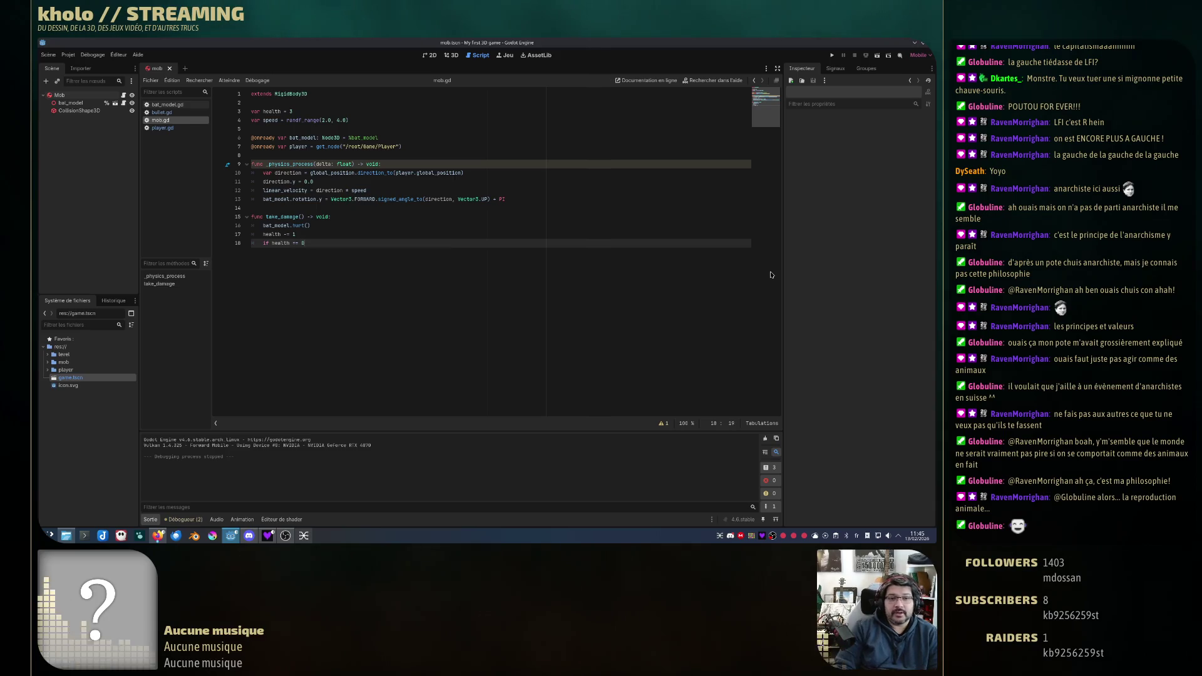
key("Return")
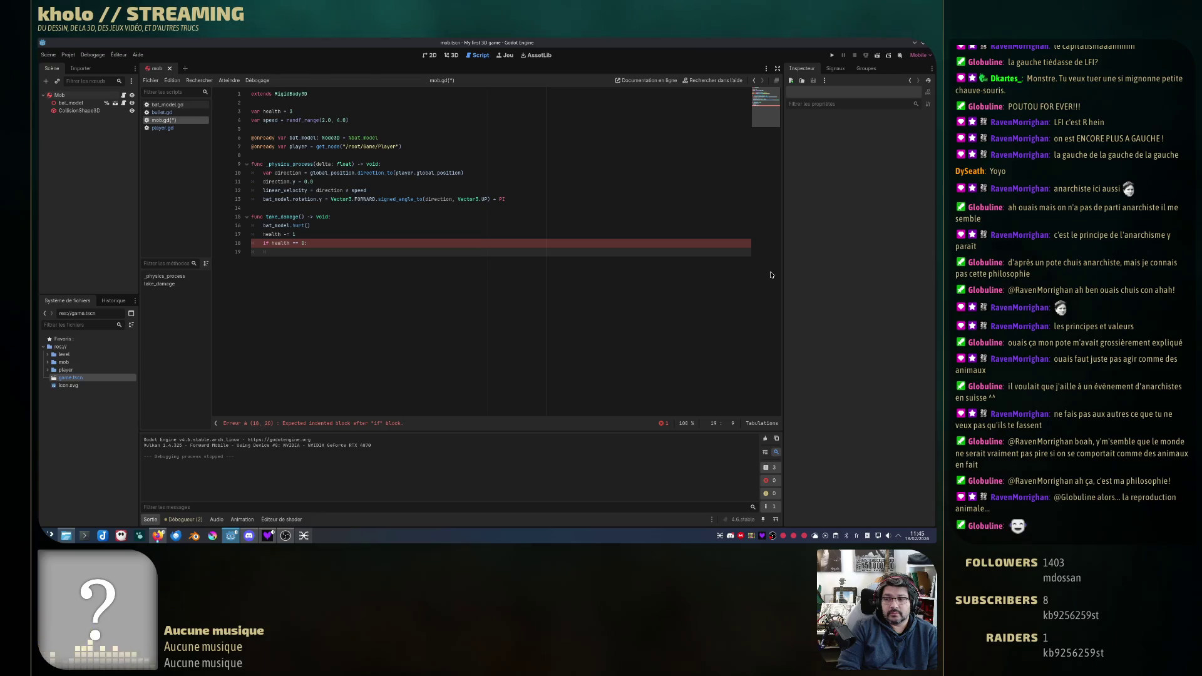
type("set_phys")
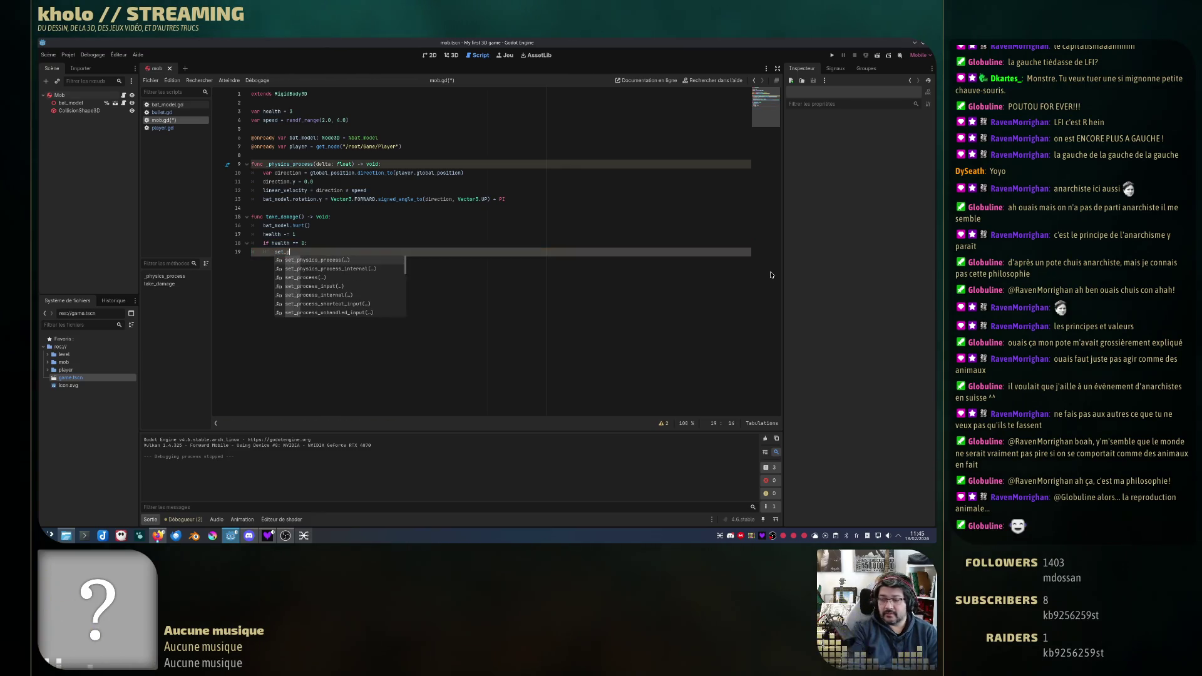
key("Return")
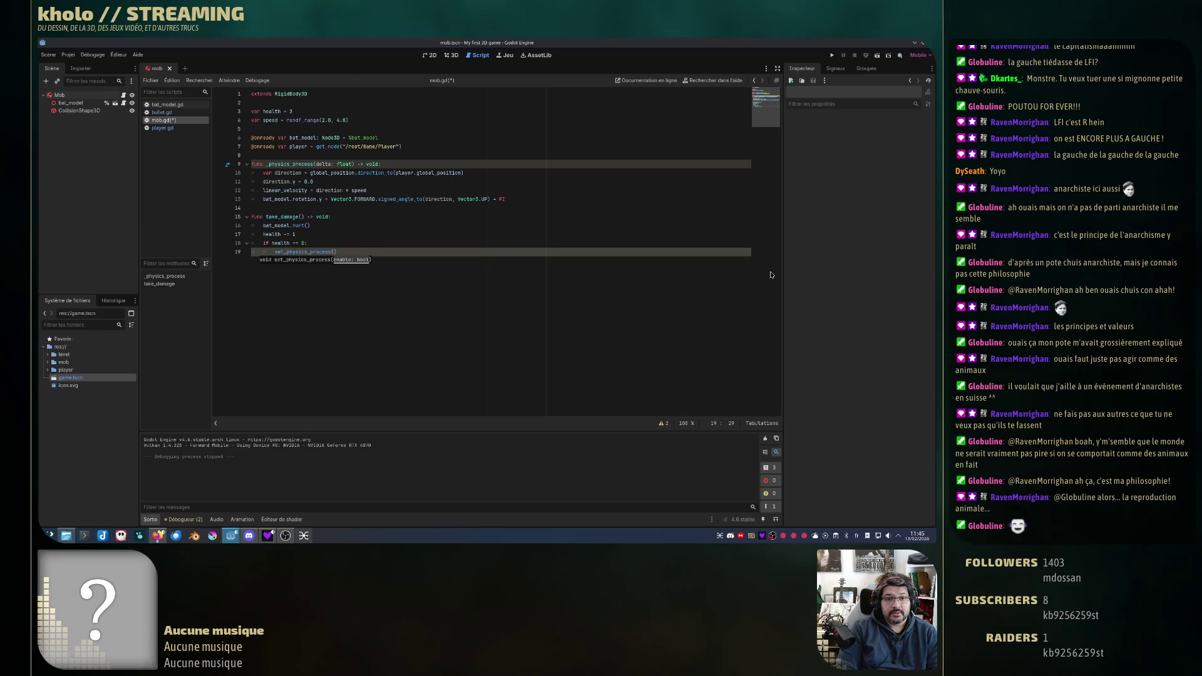
type("false")
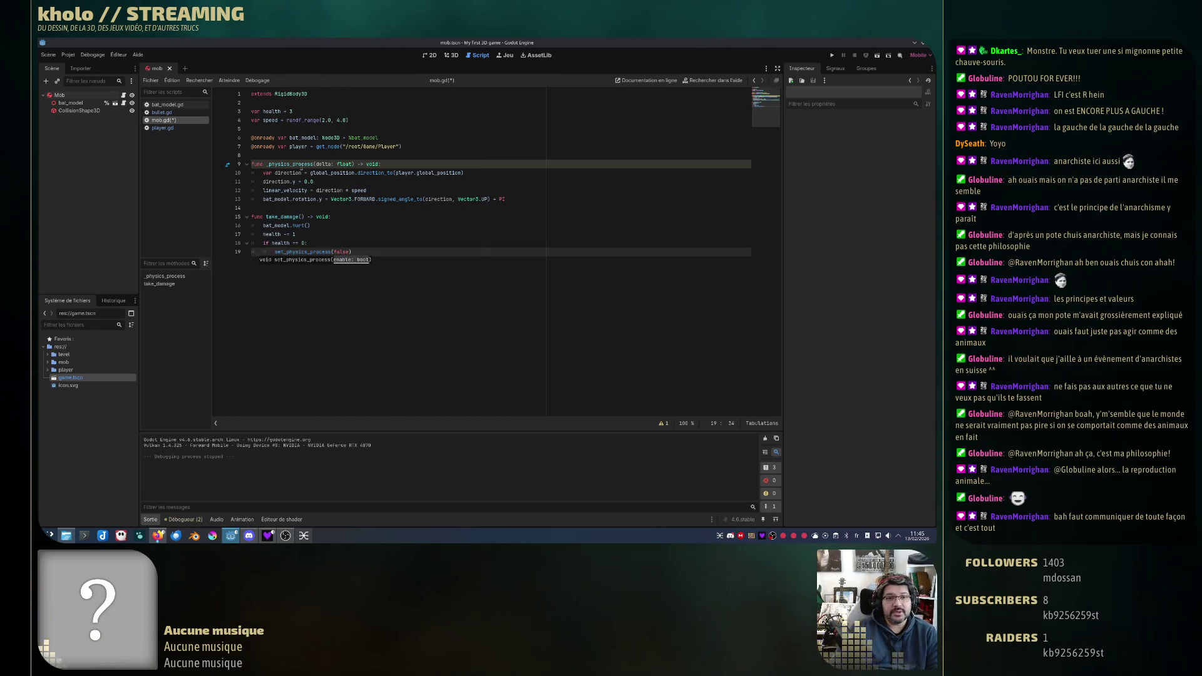
double_click(291, 164)
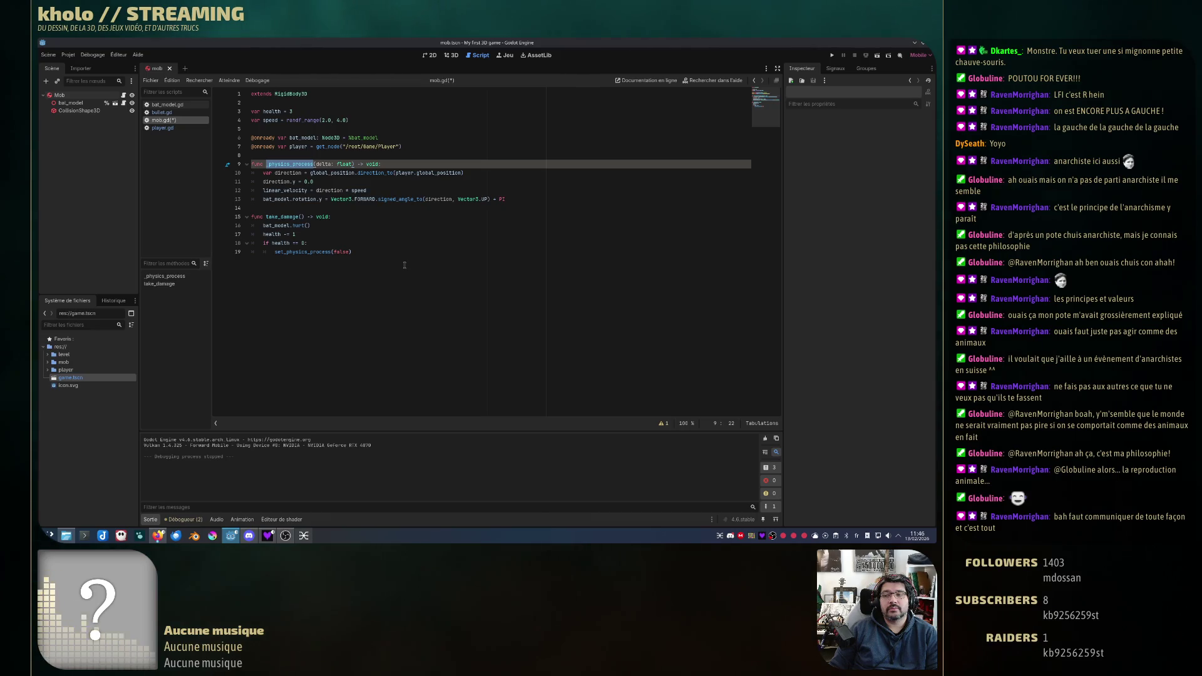
left_click(366, 252)
key("Return")
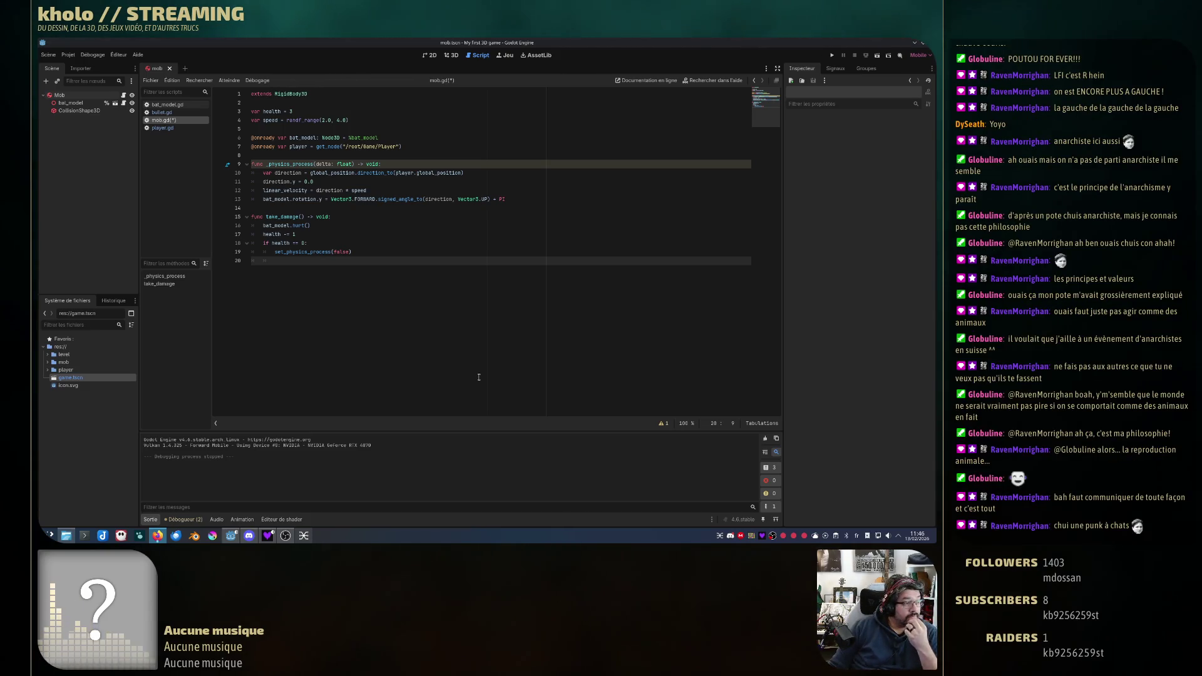
left_click(292, 261)
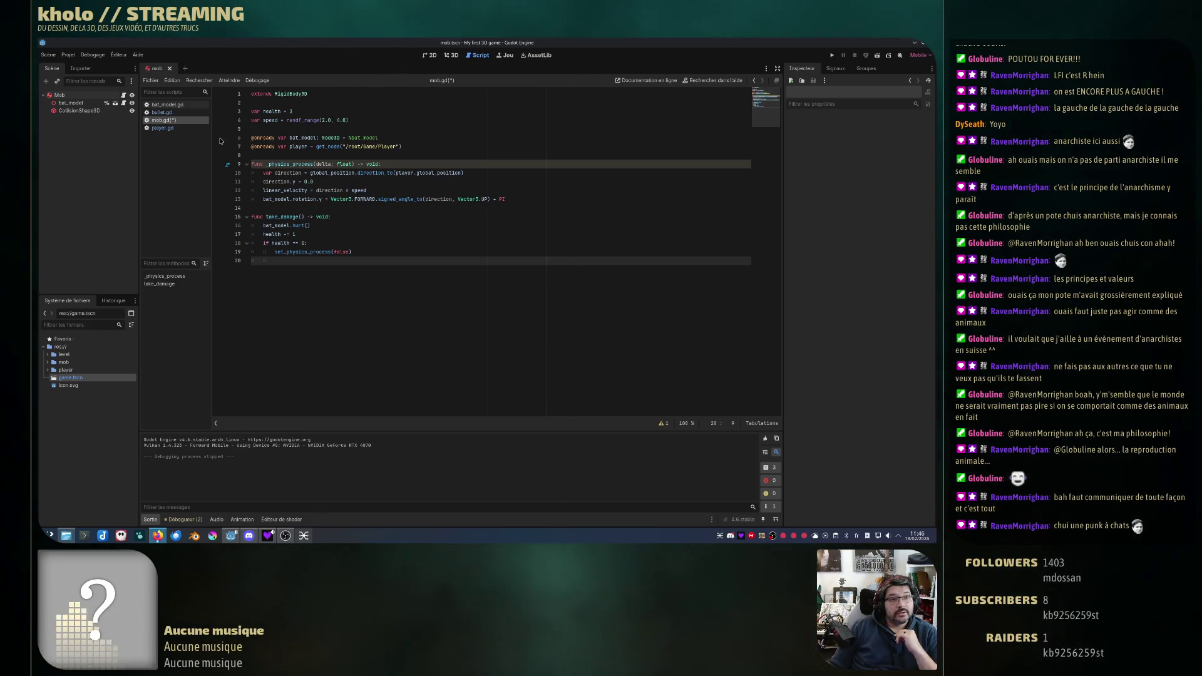
Step: Drag Mob's Gravity Scale property into line 20 as gravity_scale = 1.0 and save mob.gd
left_click(87, 104)
left_click(73, 97)
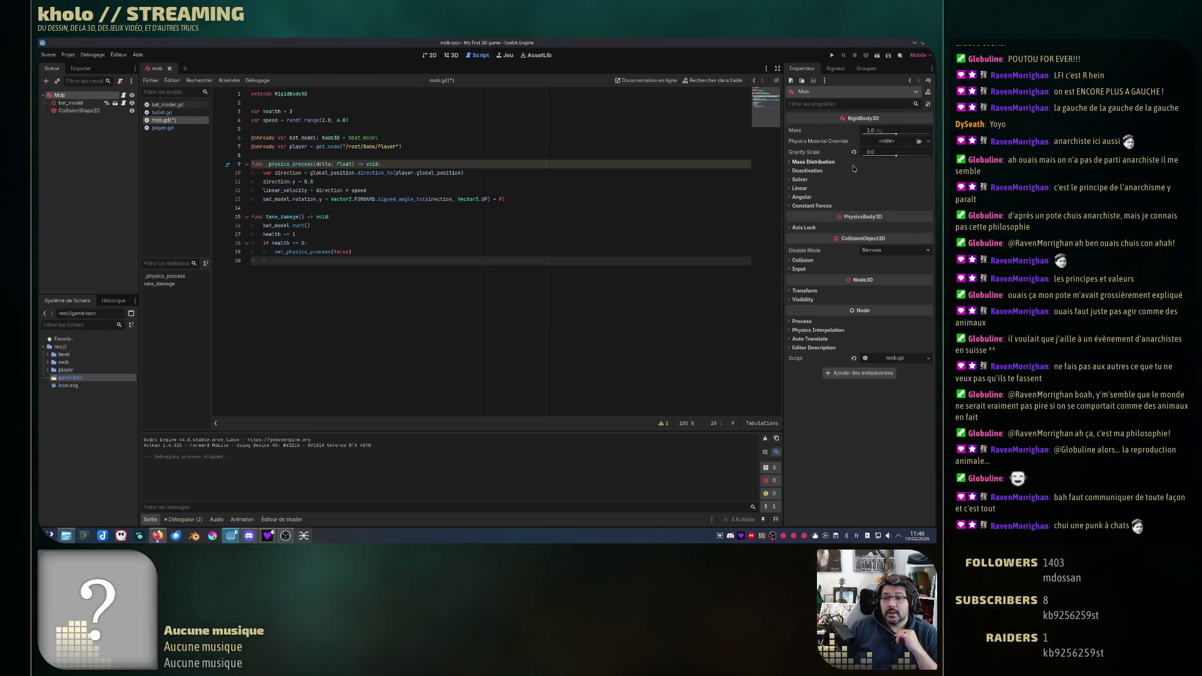
mouse_move(807, 155)
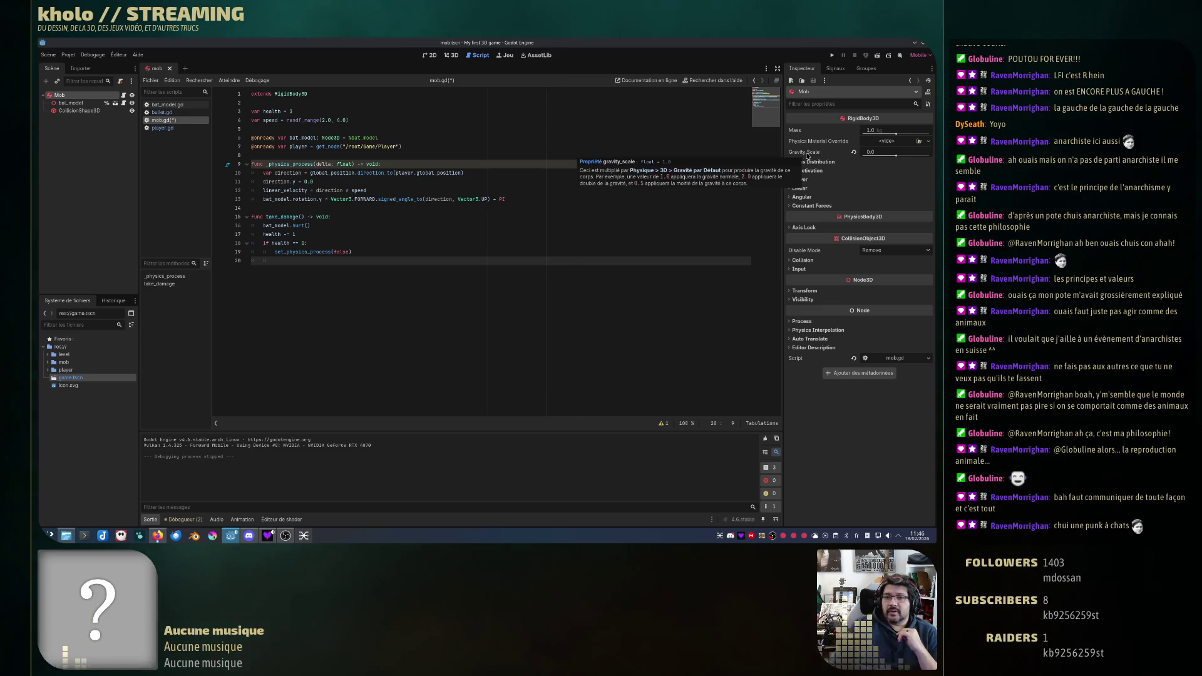
mouse_move(869, 157)
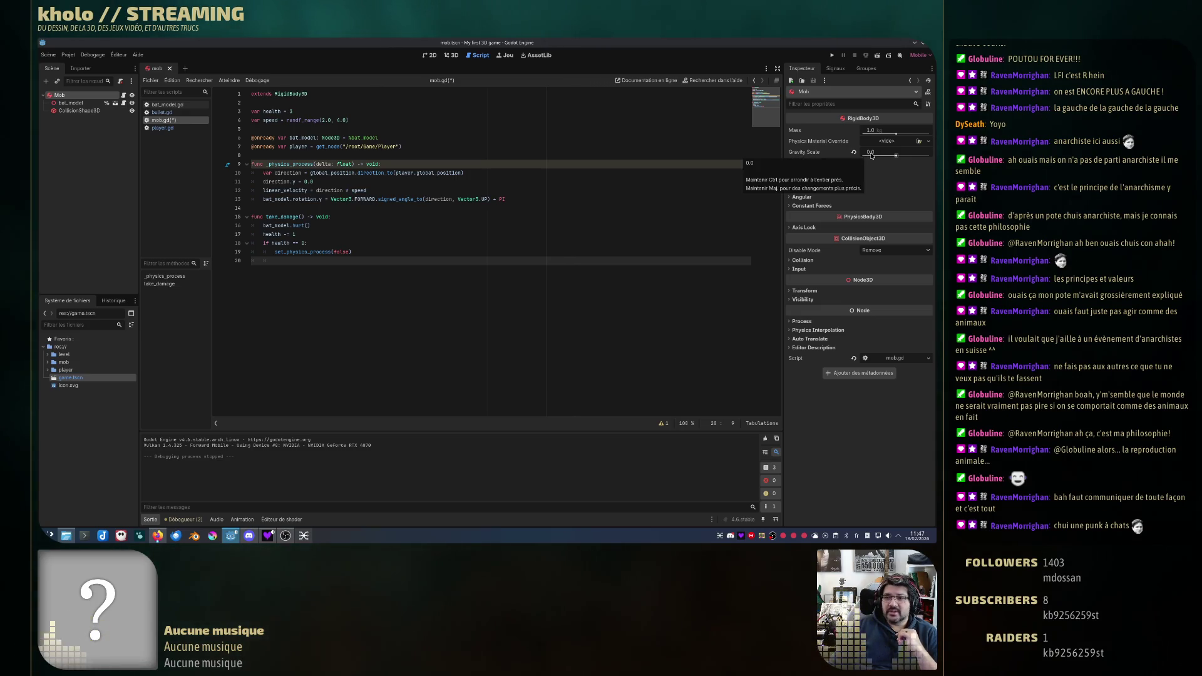
mouse_move(804, 152)
left_mouse_down()
mouse_move(501, 182)
mouse_move(338, 261)
left_mouse_up()
key("BackSpace")
key("Delete")
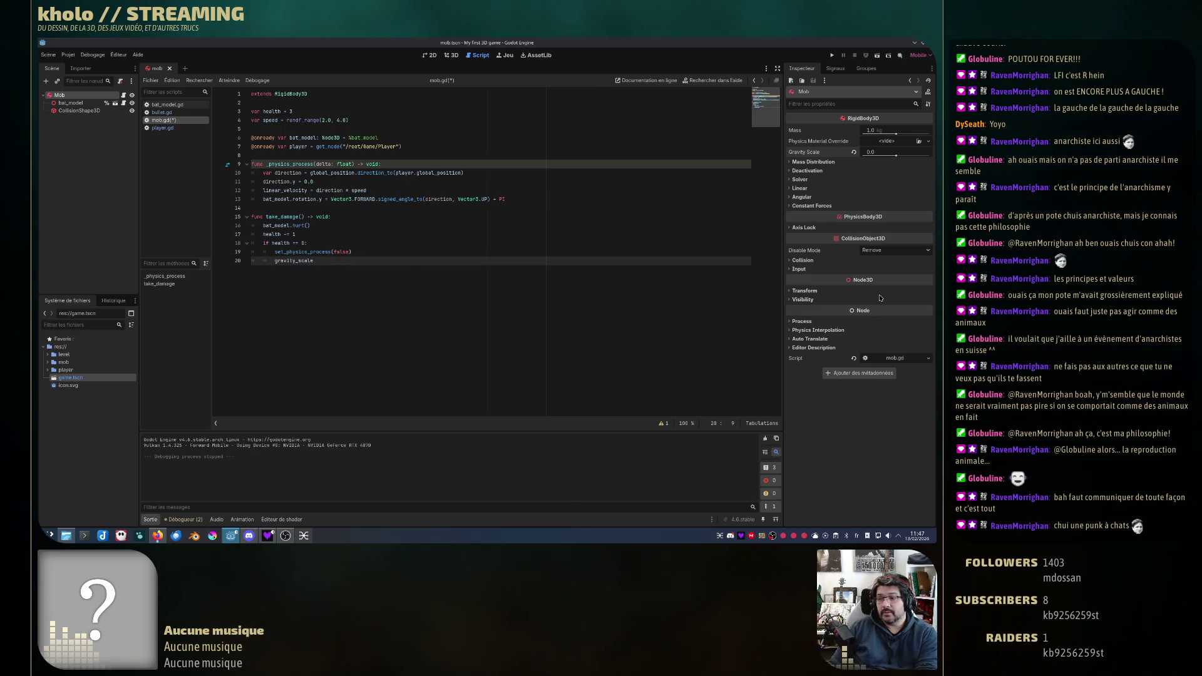
left_click(644, 259)
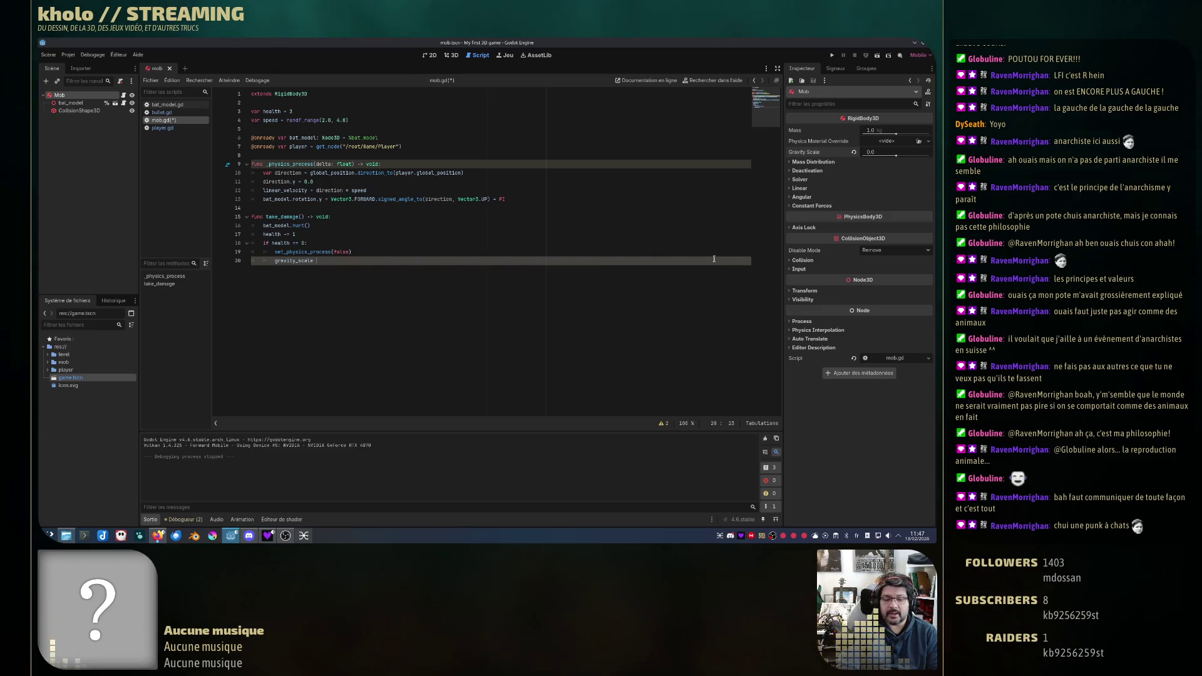
type("= 1.0")
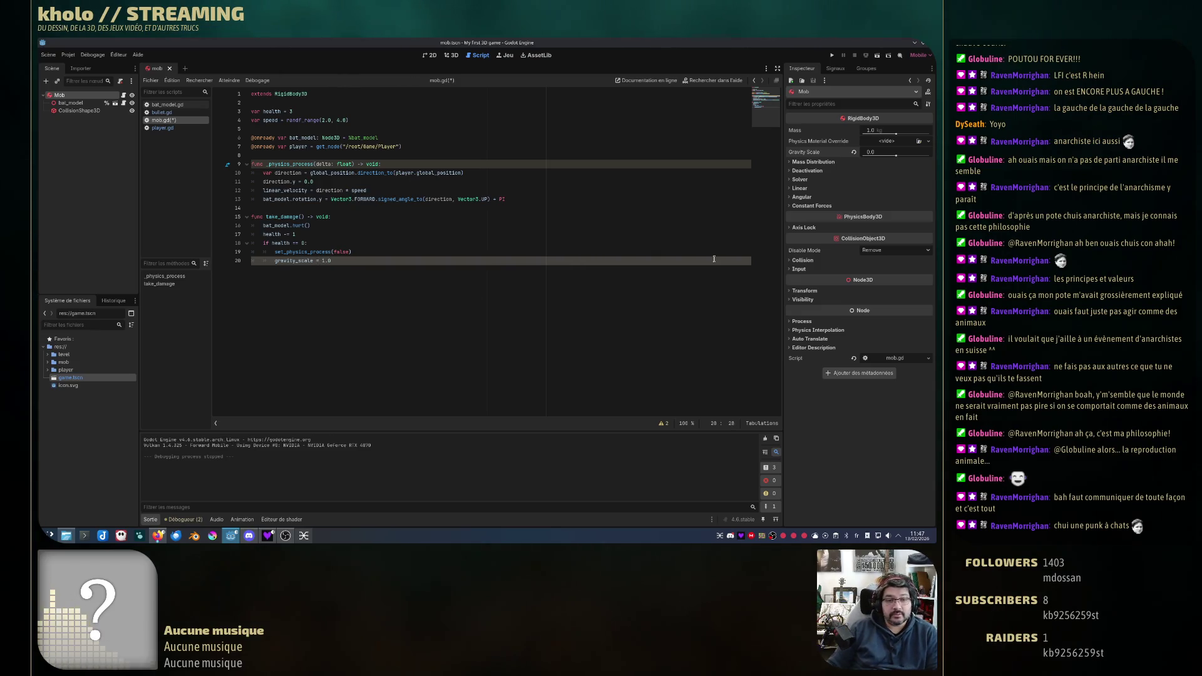
key("ctrl+s")
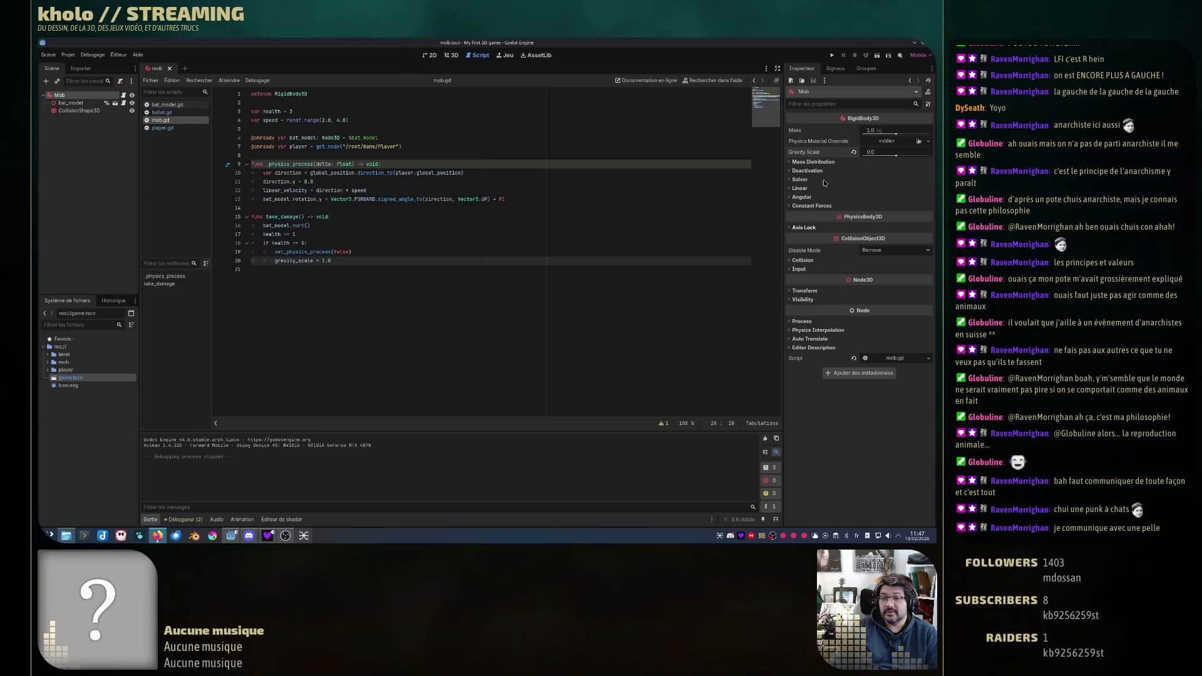
left_click(832, 57)
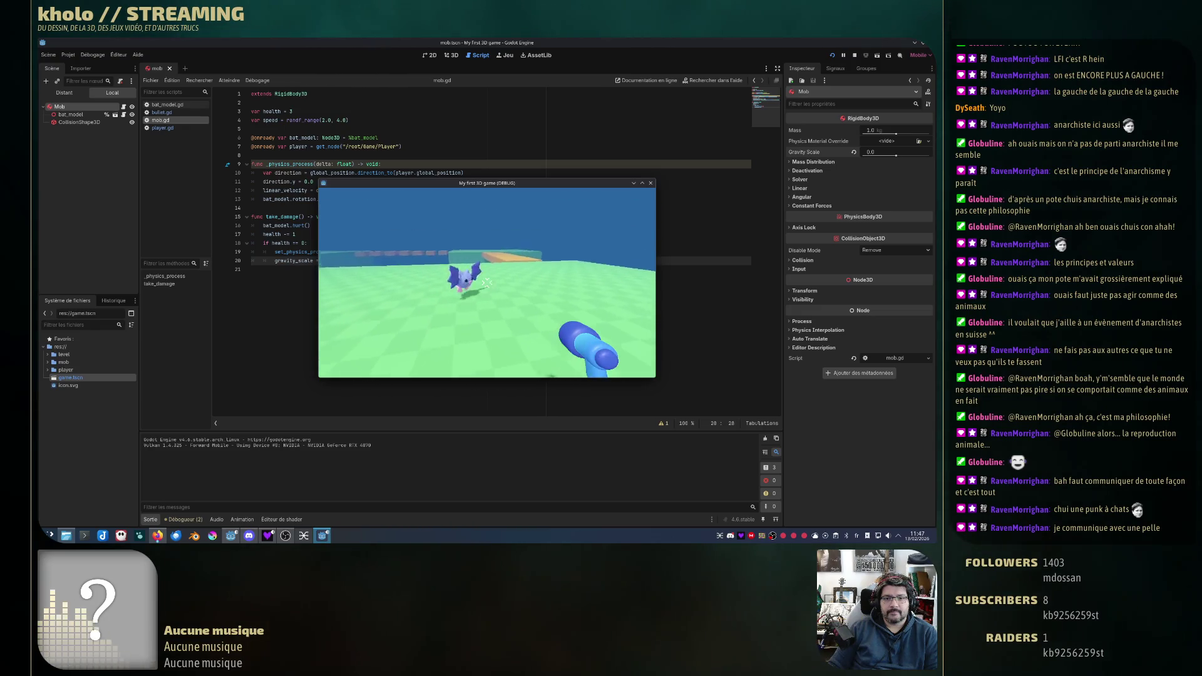
key("w")
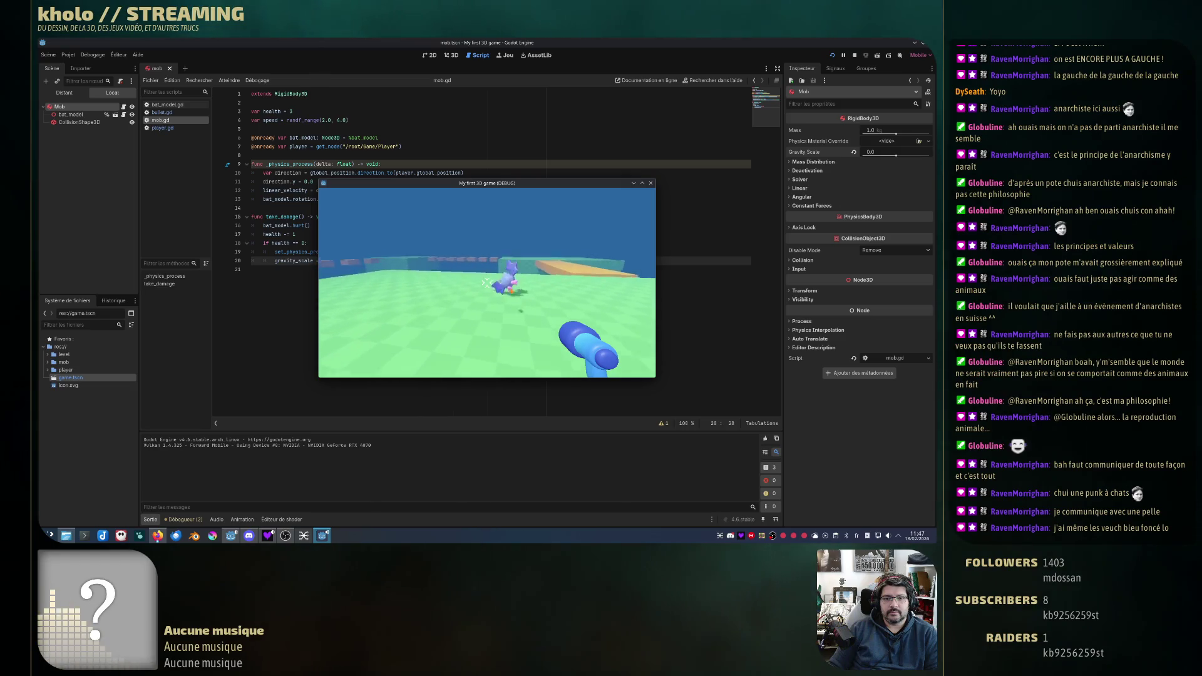
left_click(486, 283)
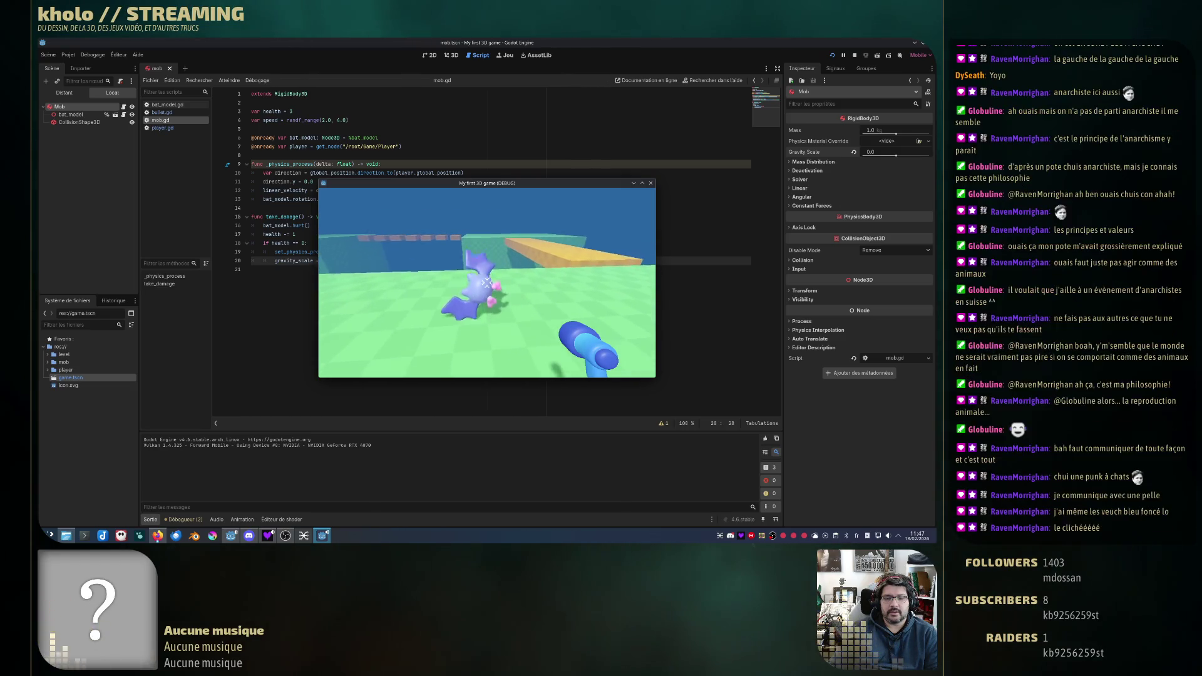
left_click(486, 282)
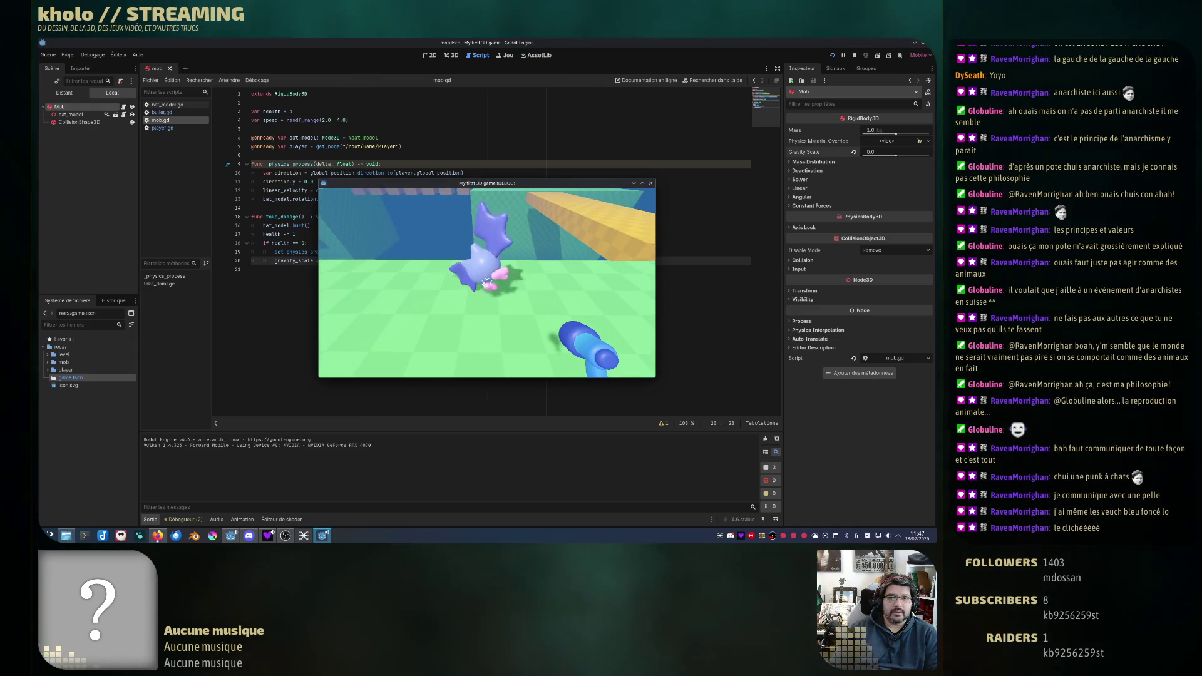
left_click(487, 283)
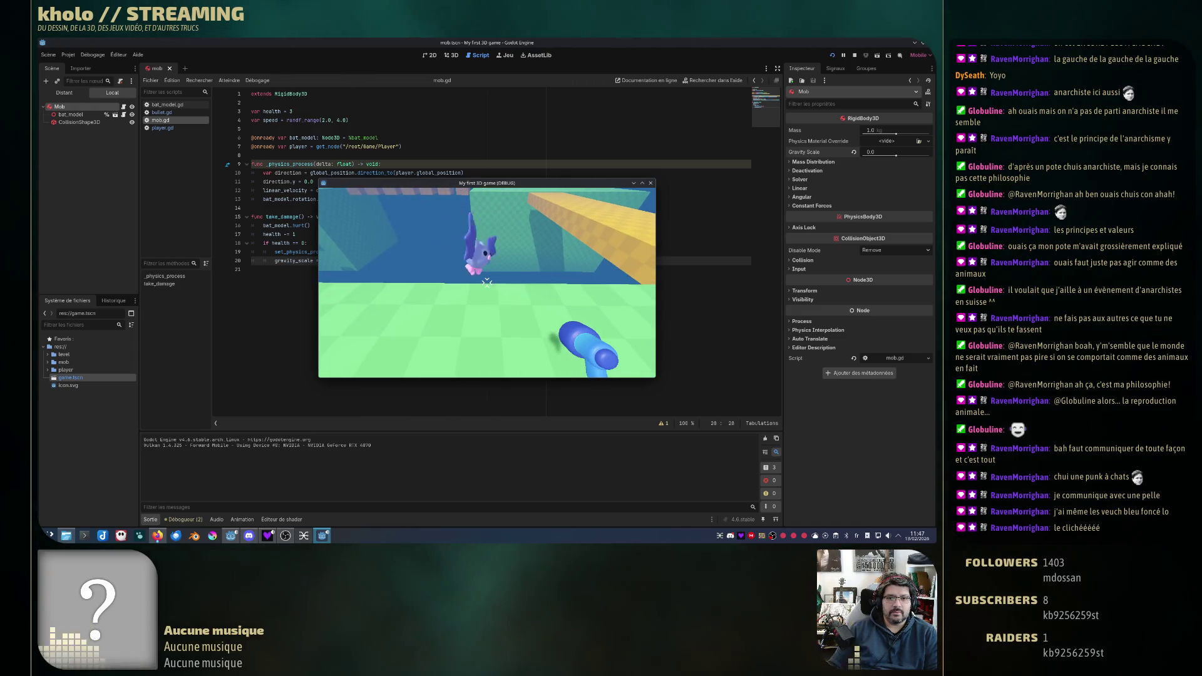
key("Escape")
left_click(652, 184)
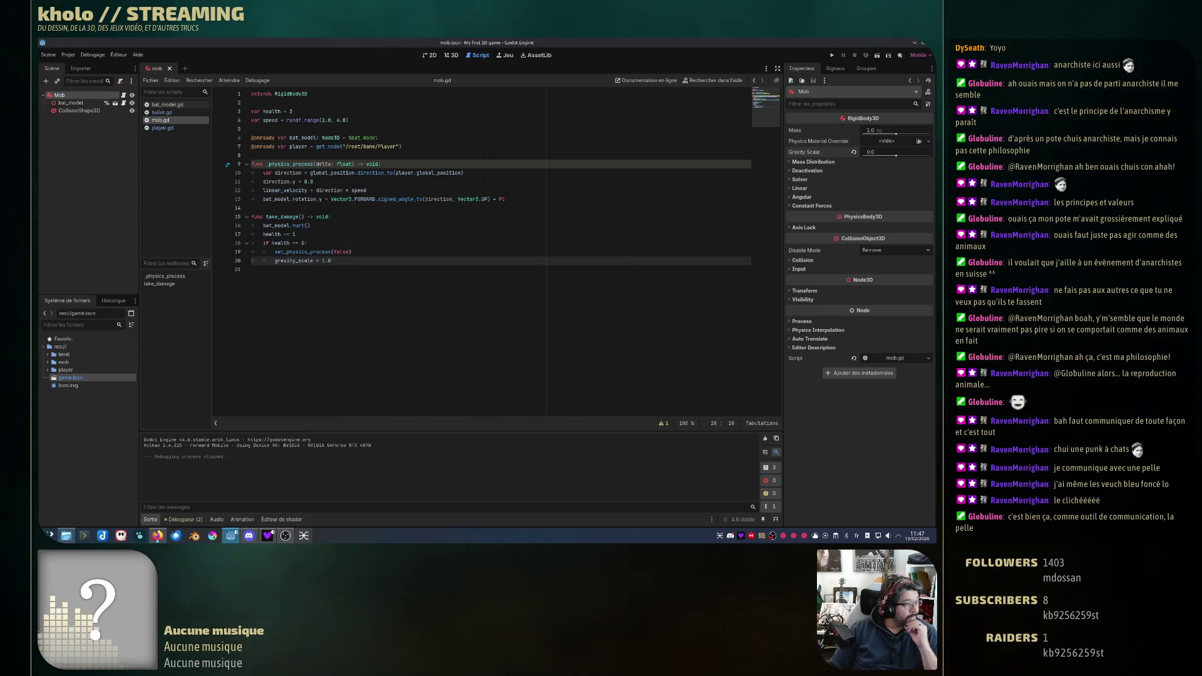
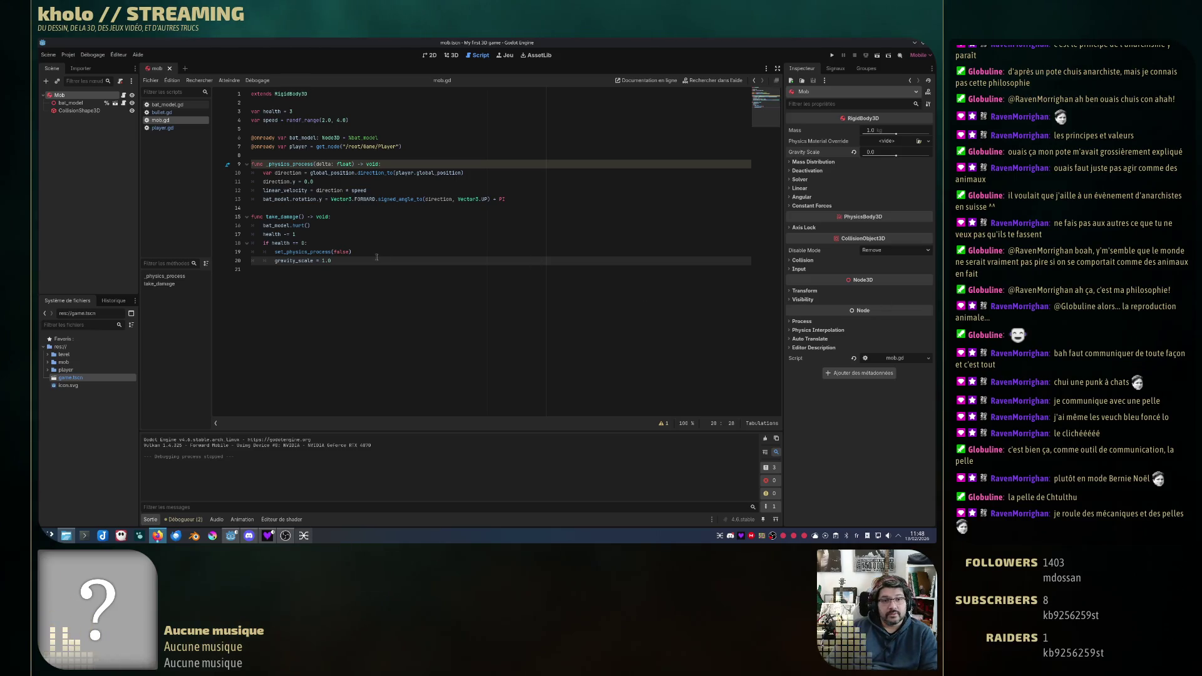
Step: Copy line 10's direction-toward-player line into take_damage's death branch at line 21, indented
left_click_drag(261, 172, 485, 175)
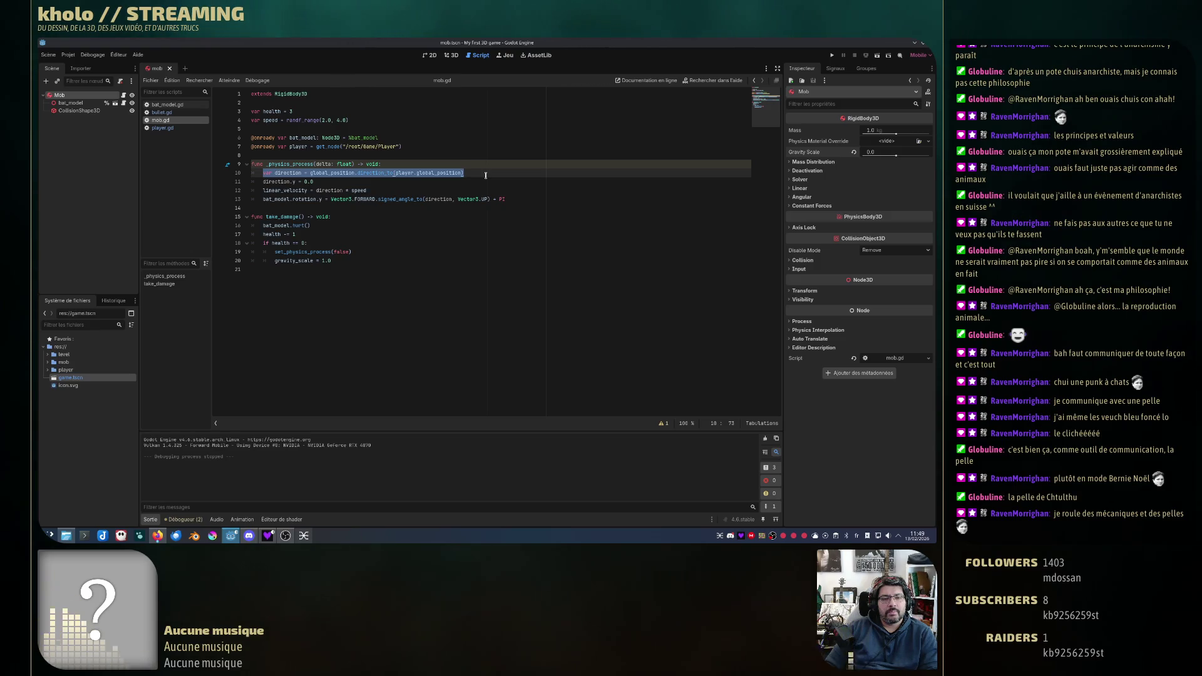
mouse_move(294, 173)
left_mouse_down()
mouse_move(300, 246)
mouse_move(317, 274)
mouse_move(313, 184)
mouse_move(314, 269)
left_mouse_up()
key("ctrl+z")
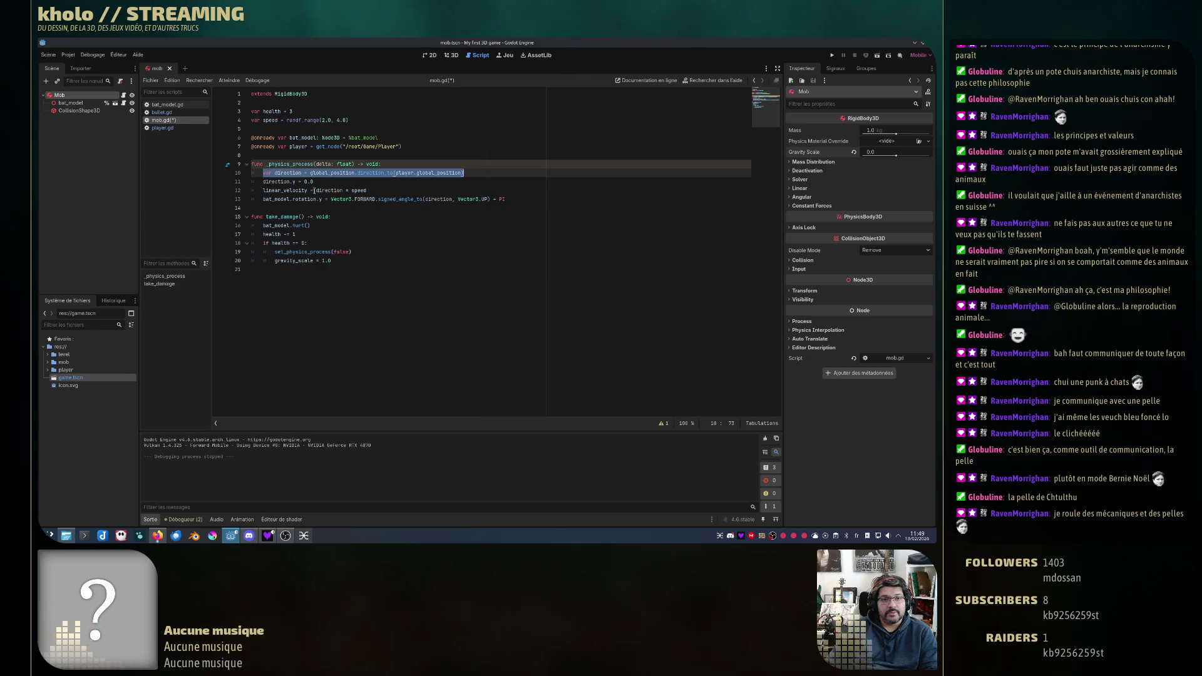
mouse_move(311, 174)
left_mouse_down()
mouse_move(340, 226)
mouse_move(343, 268)
left_mouse_up()
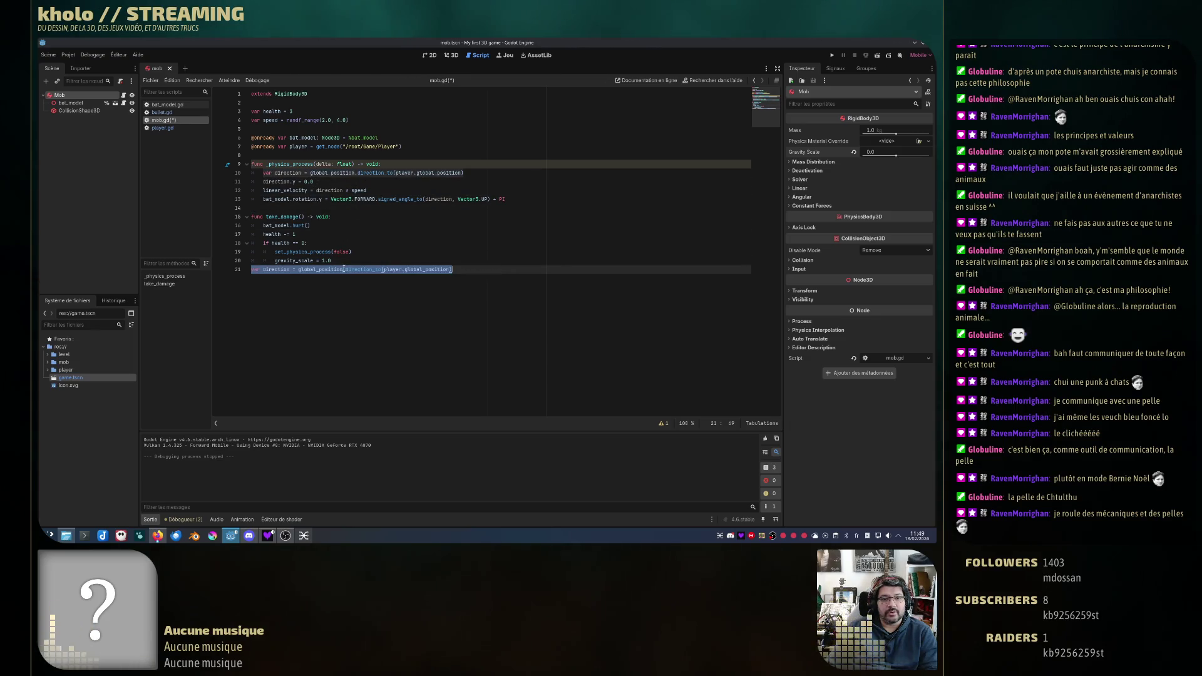
key("Home")
key("Tab")
key("Tab")
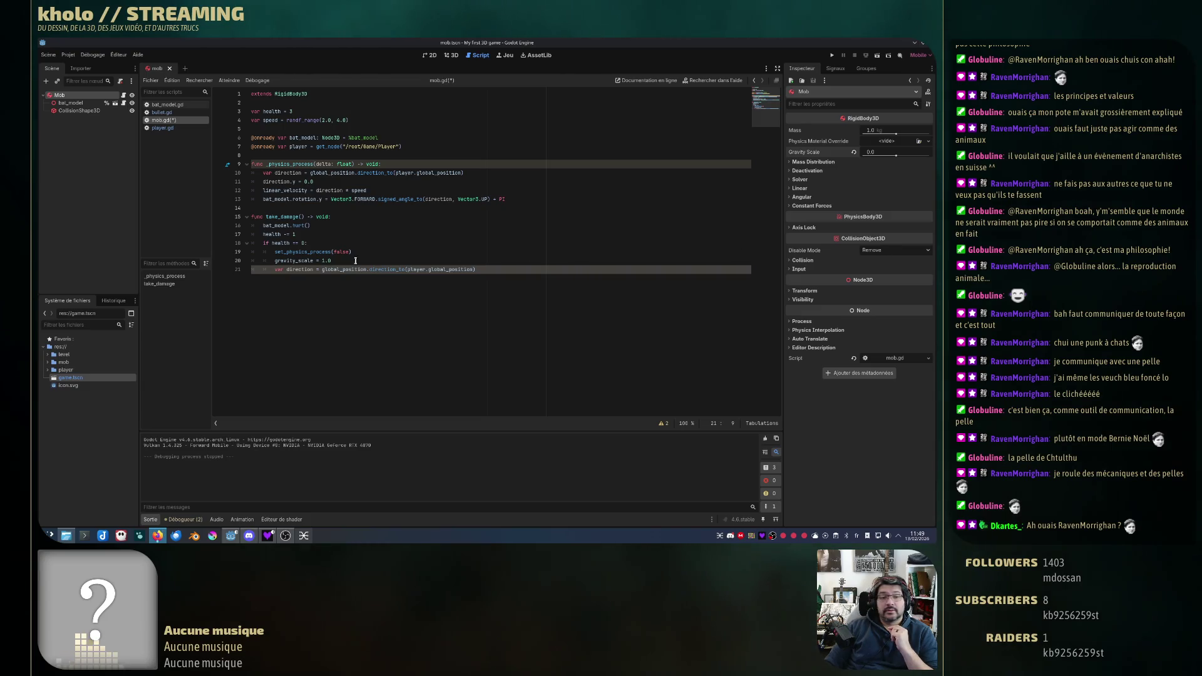
Step: Put a minus before global_position so direction points away from the player, and save mob.gd
left_click(322, 269)
type("-")
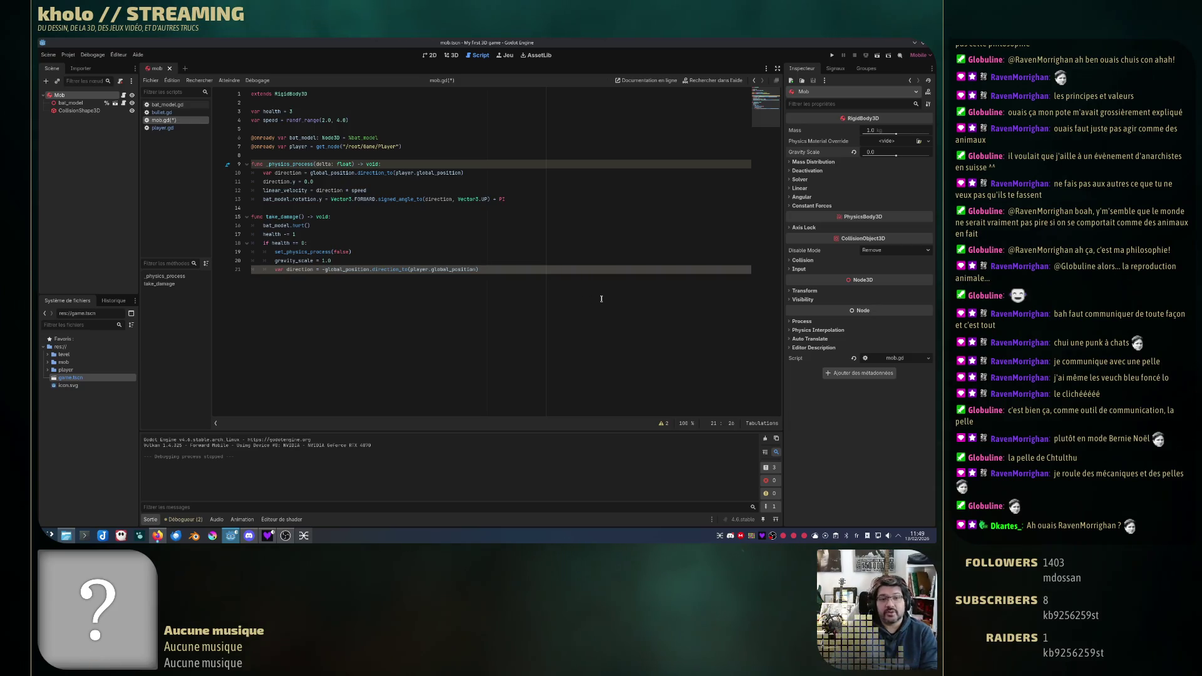
key("ctrl+s")
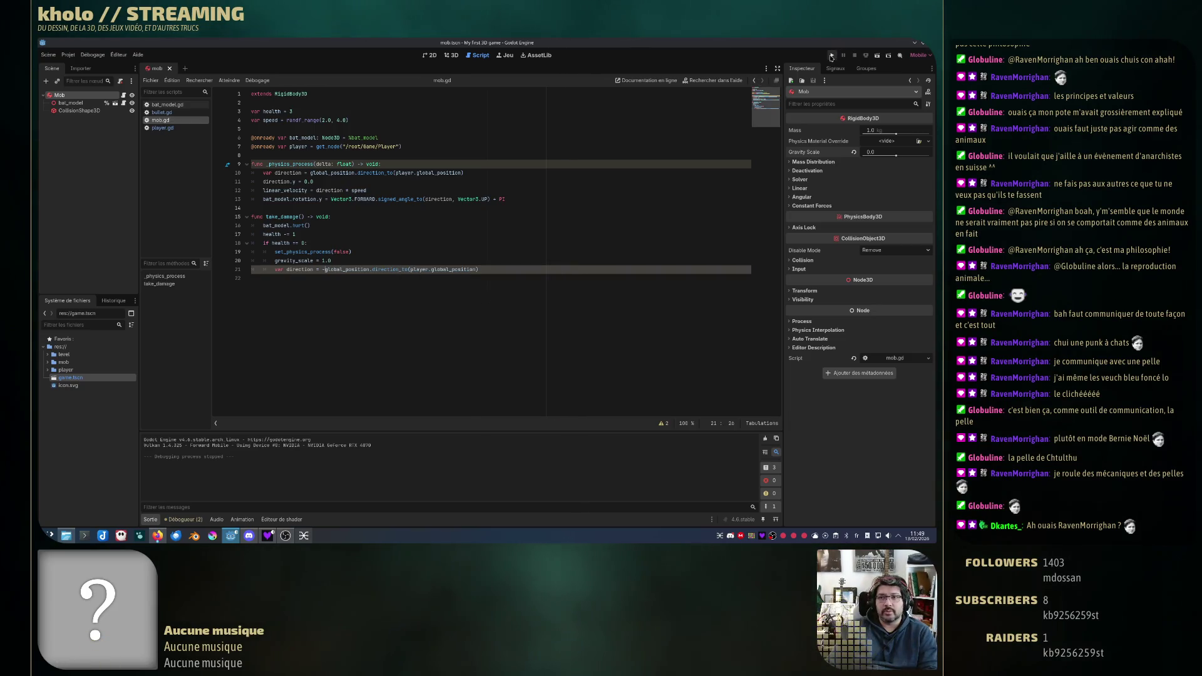
left_click(831, 56)
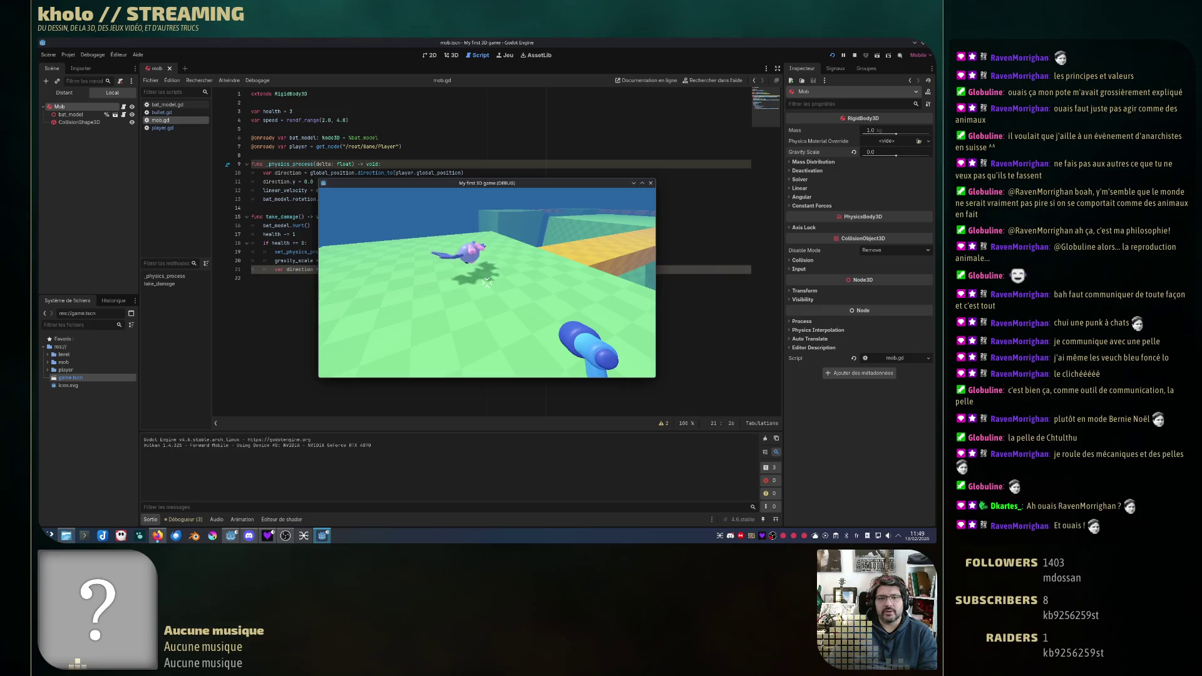
left_click(486, 283)
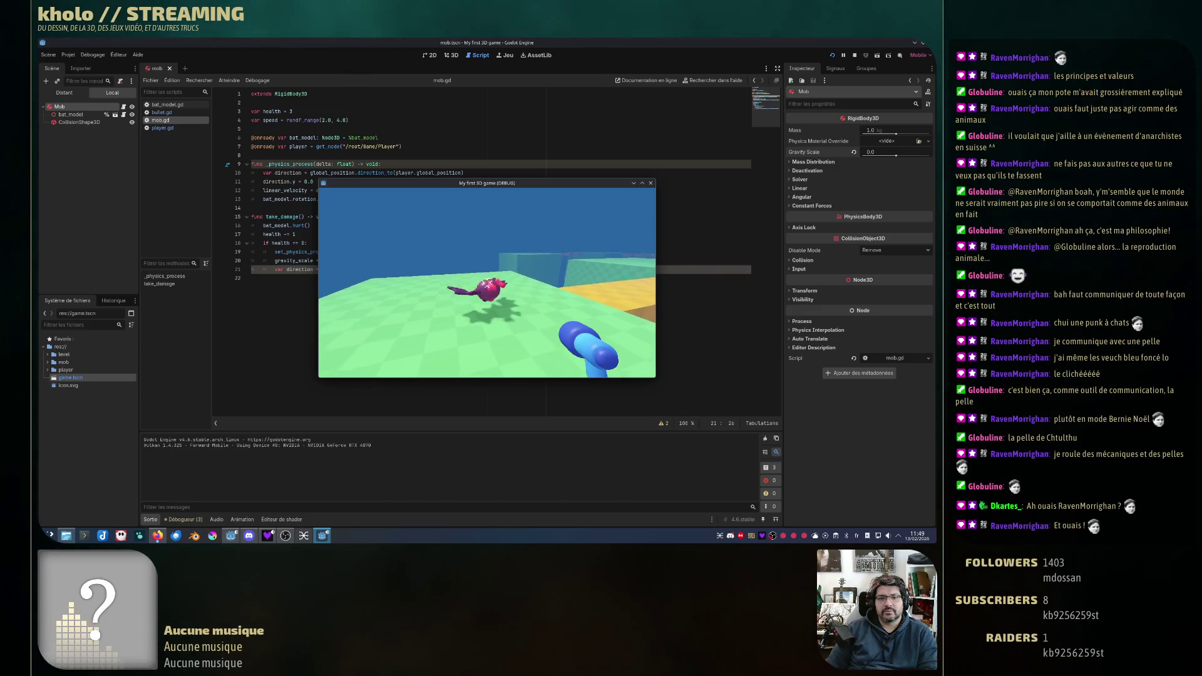
left_click(486, 283)
key("Escape")
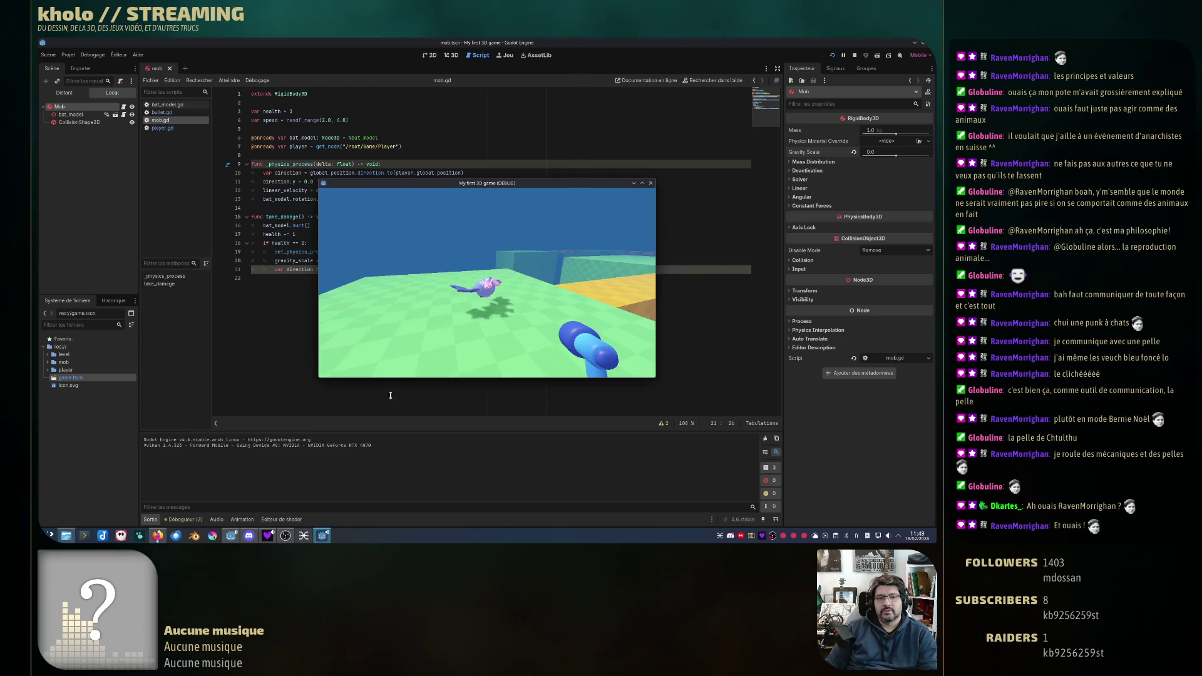
left_click(855, 55)
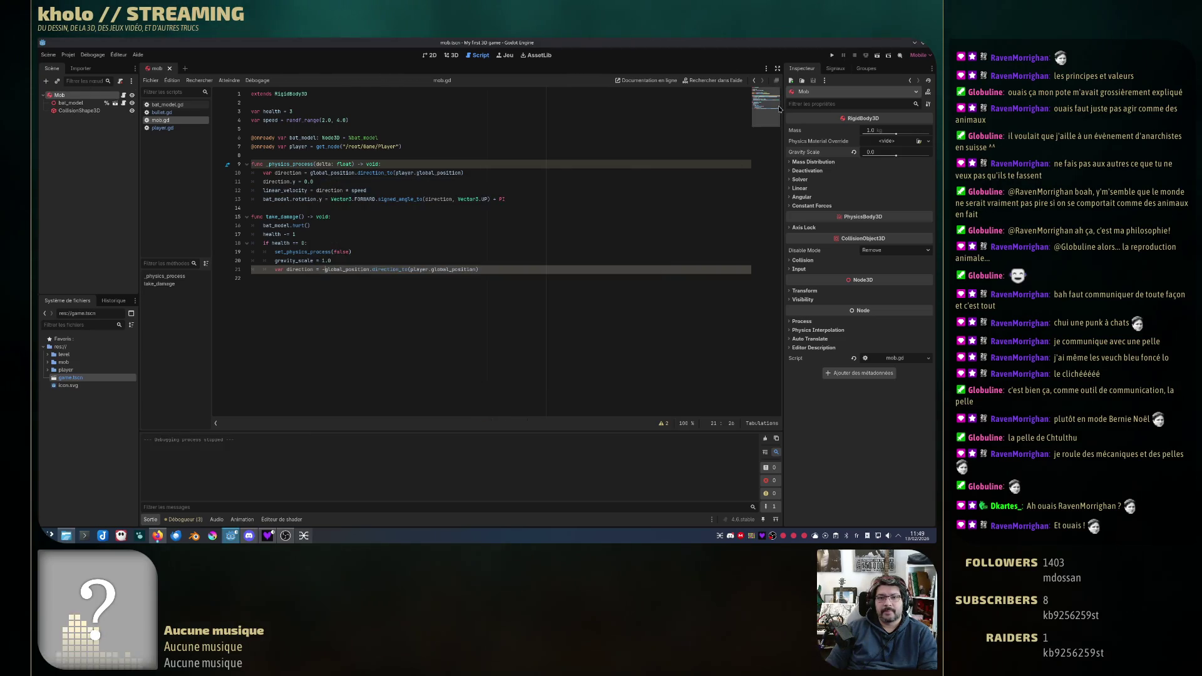
left_click(832, 55)
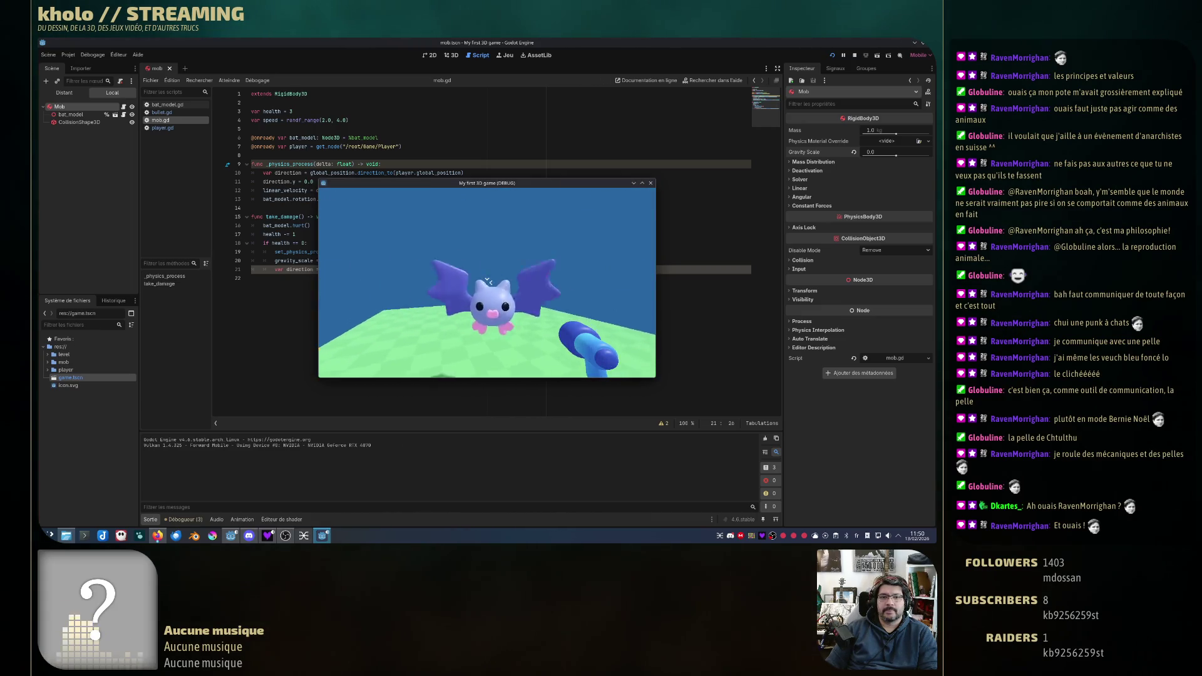
left_click(487, 283)
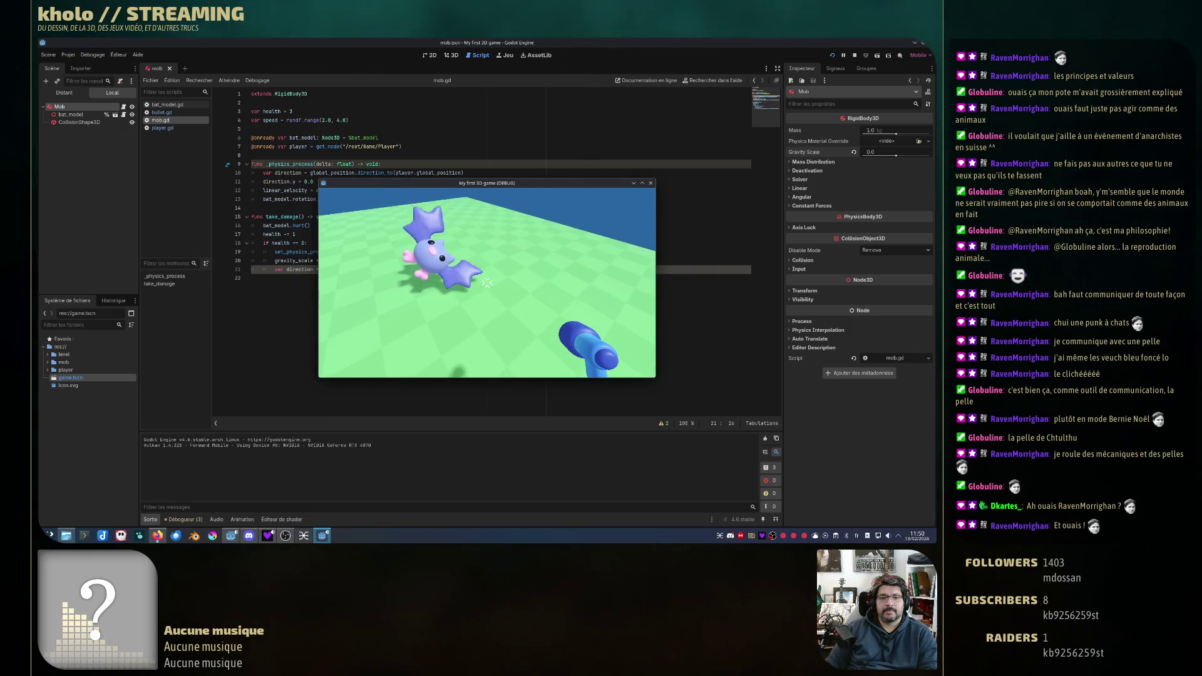
key("Escape")
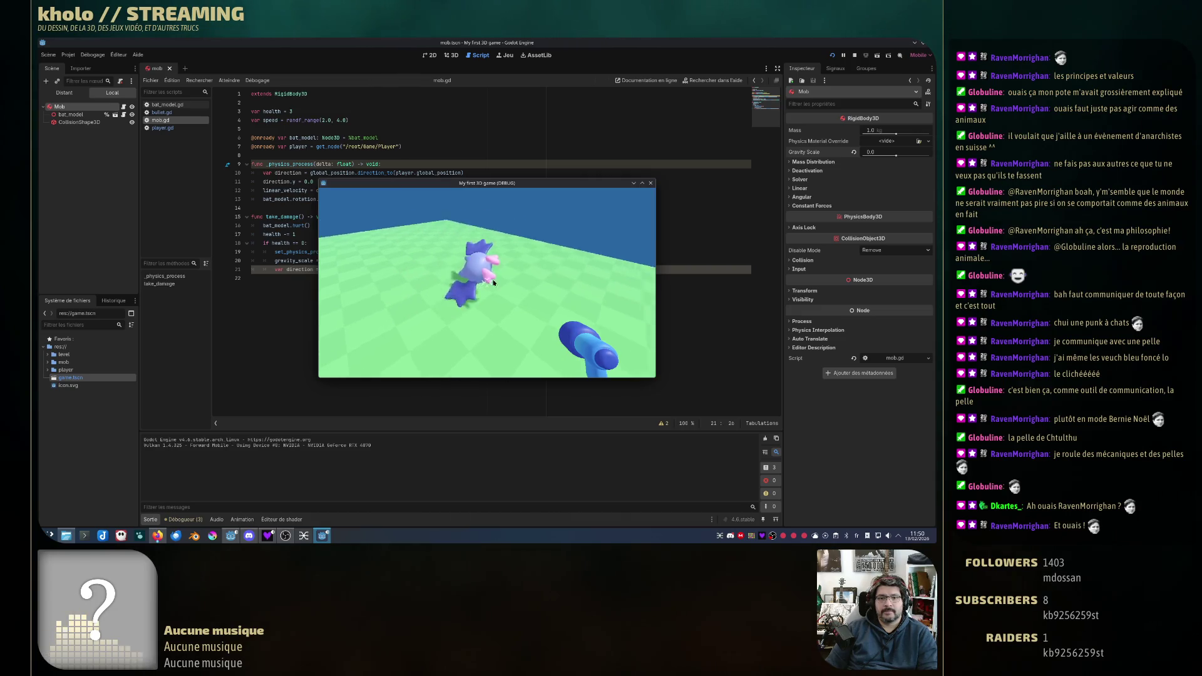
left_click(650, 182)
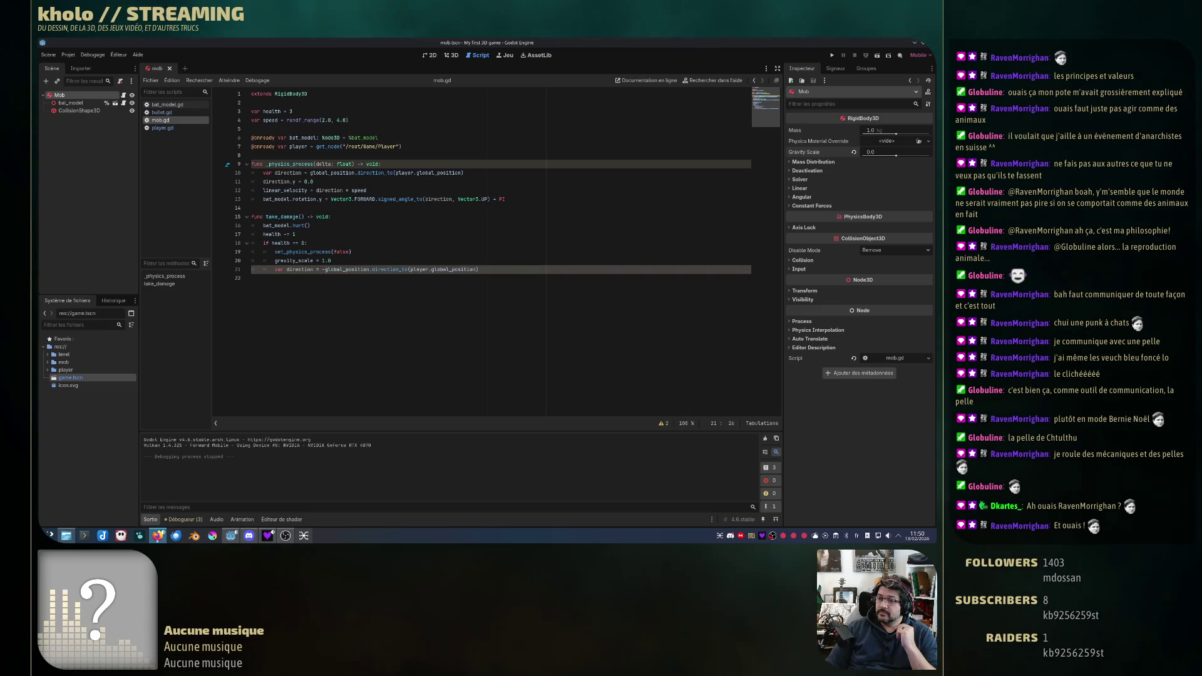
Step: Below line 21, declare the upward force as Vector3.UP * randf_range(1.0, 5.0)
left_click(487, 270)
key("Return")
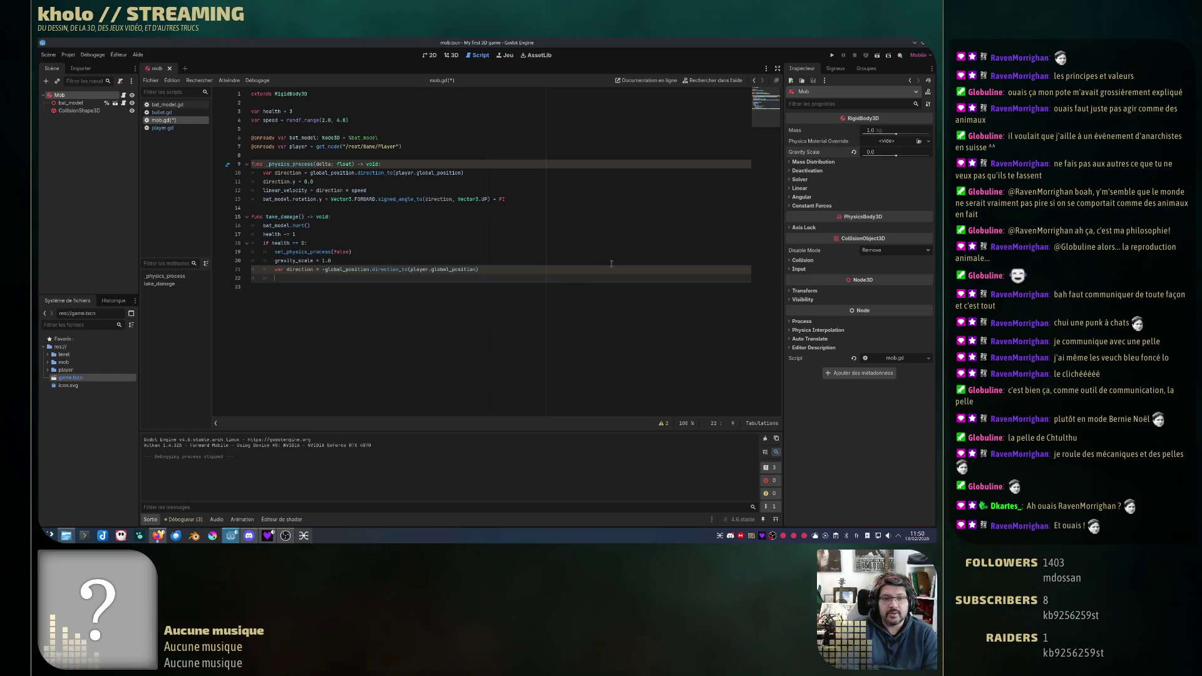
type("var ")
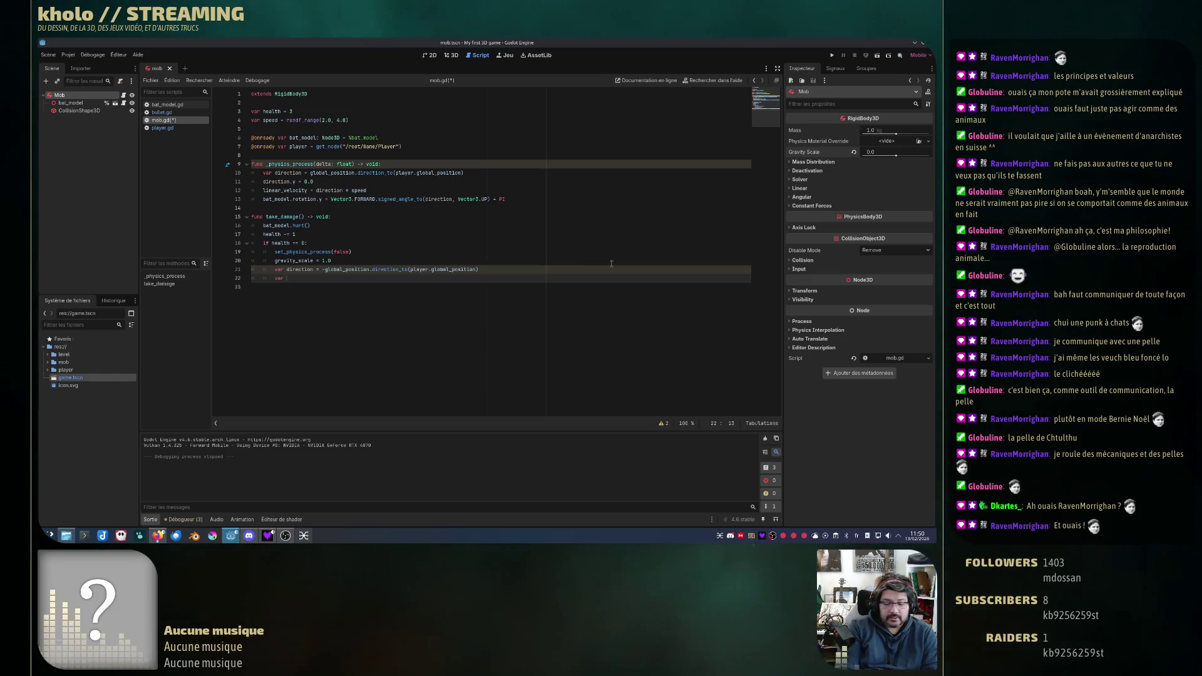
type("random")
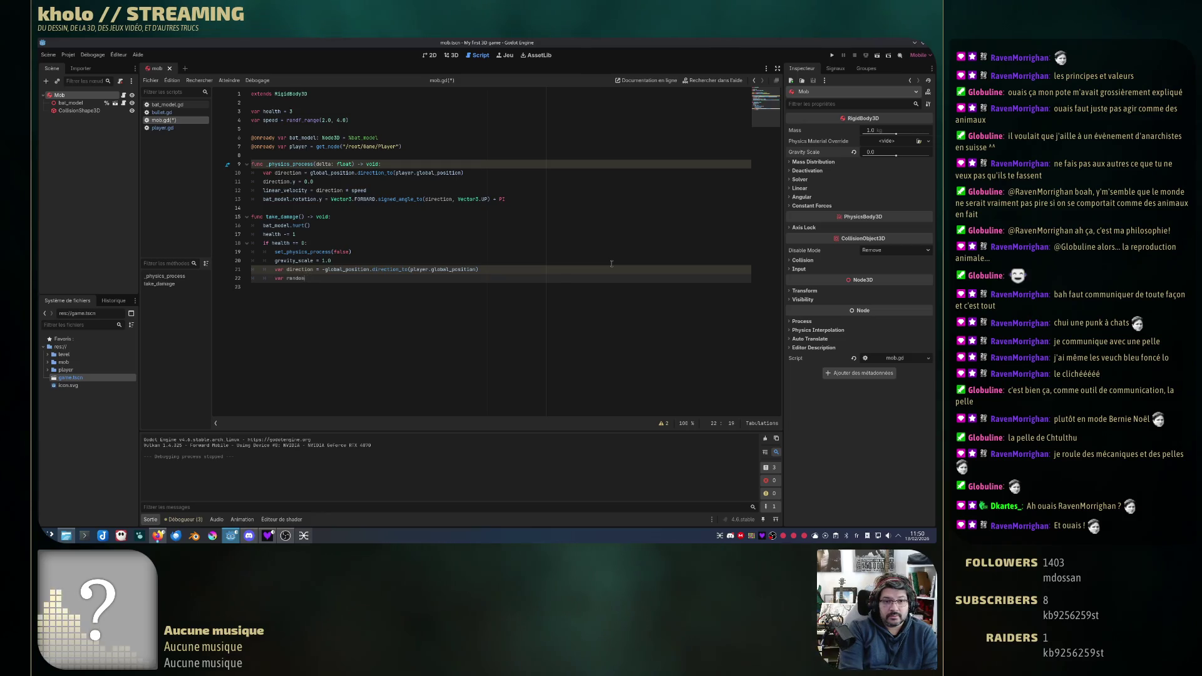
type("Dipward_force = Vector3.UP * randf_range(1.0, 5.0)")
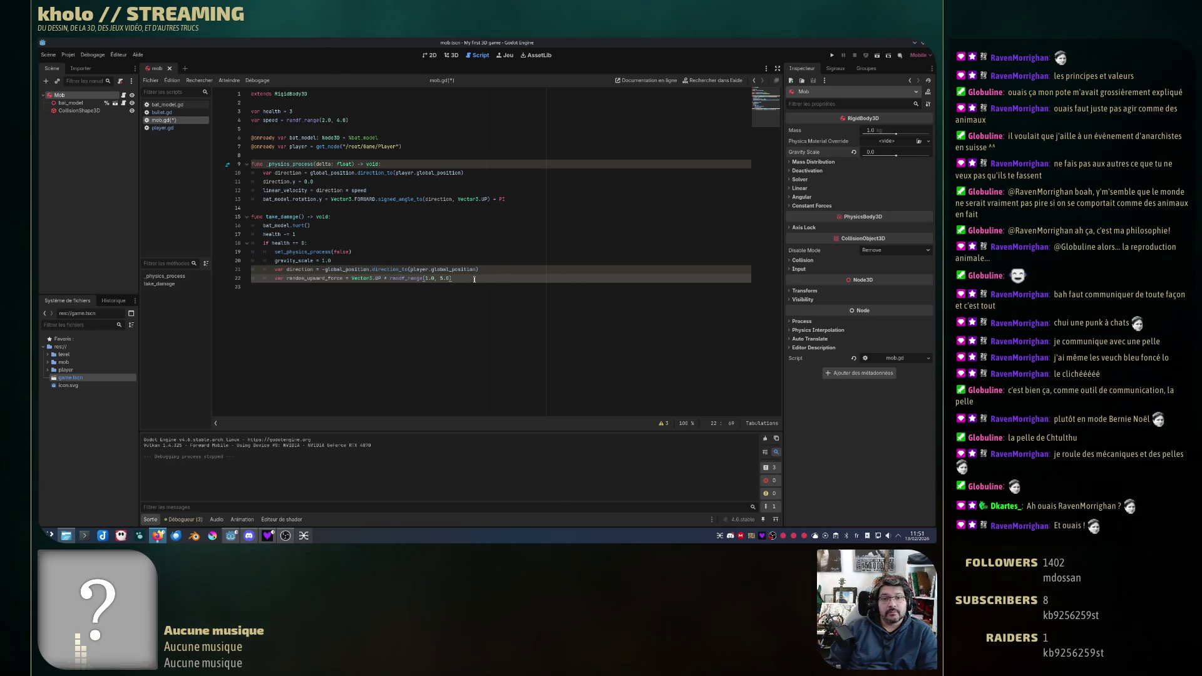
key("Return")
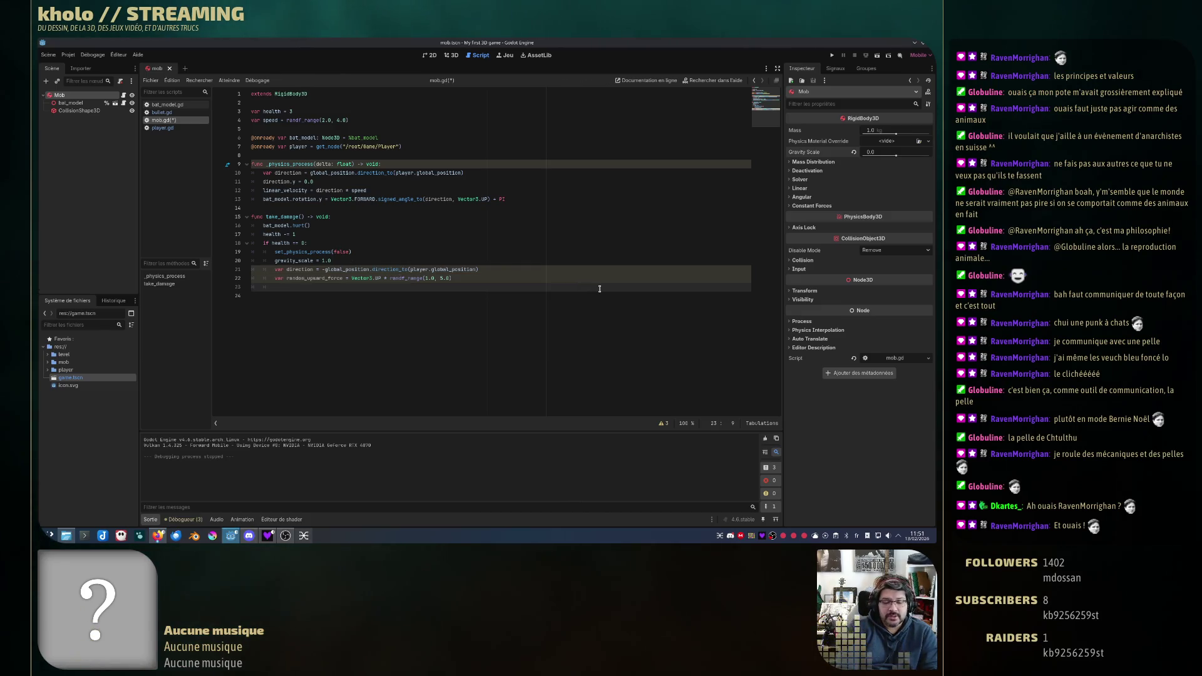
Step: Add apply_central_impulse(direction * 10.0) on the next line, after checking its documentation
type("apply")
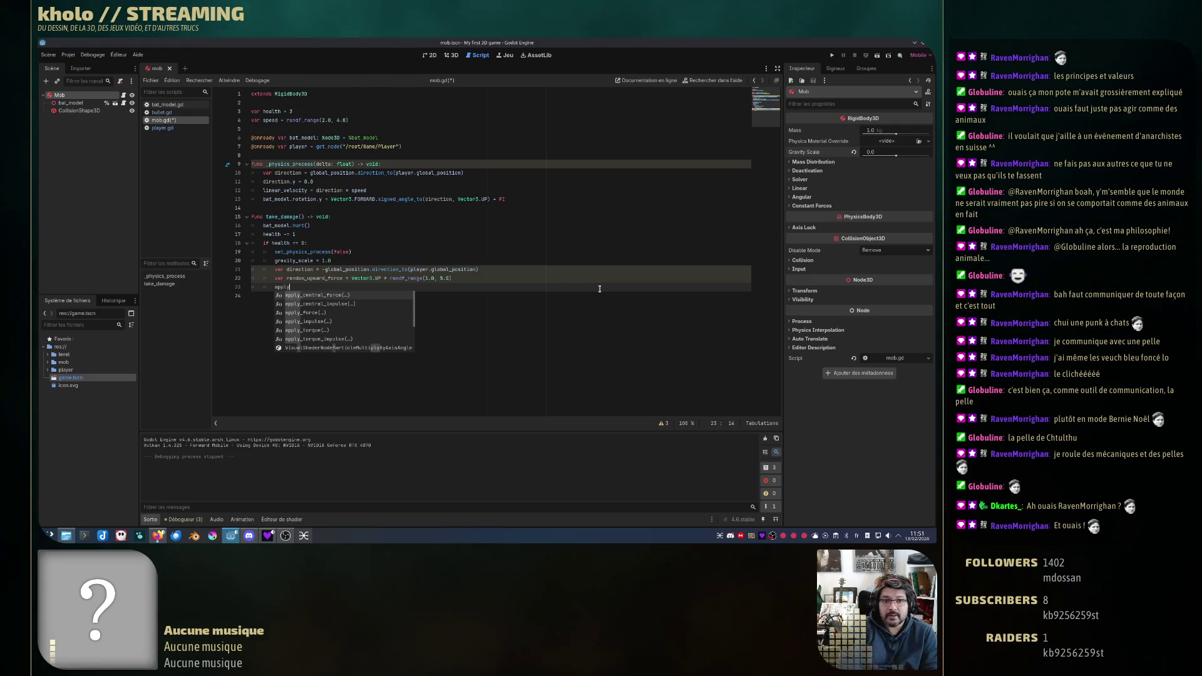
key("Down")
key("Return")
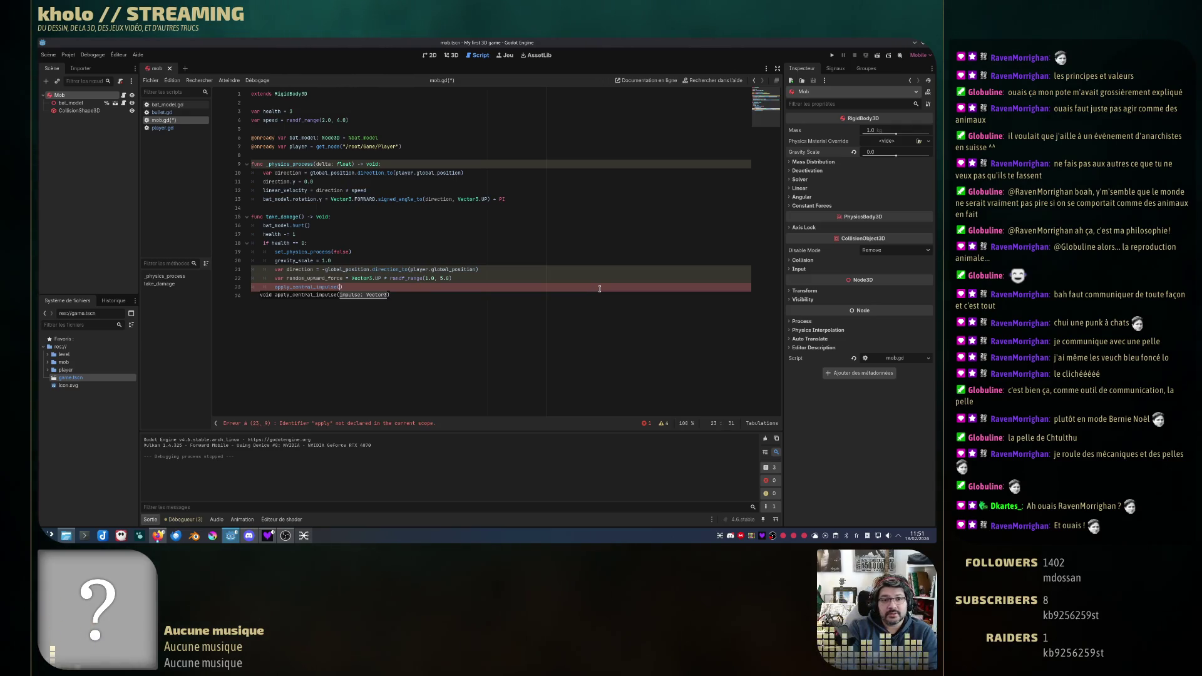
left_click(331, 287, "ctrl")
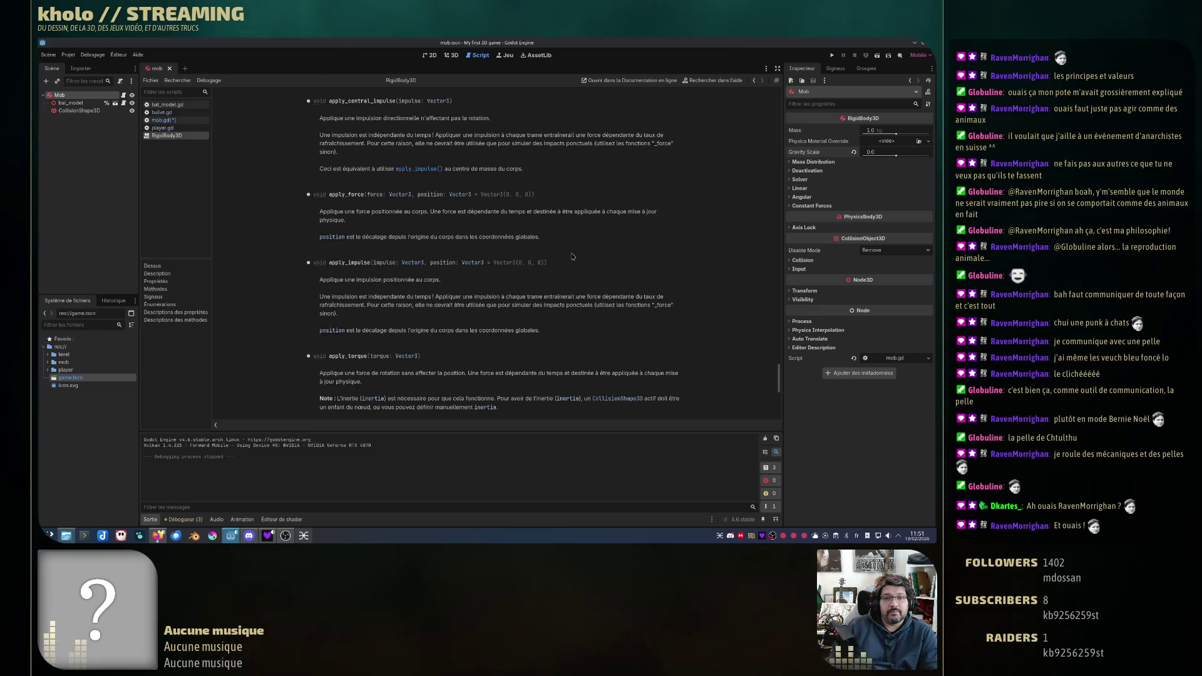
left_click(164, 119)
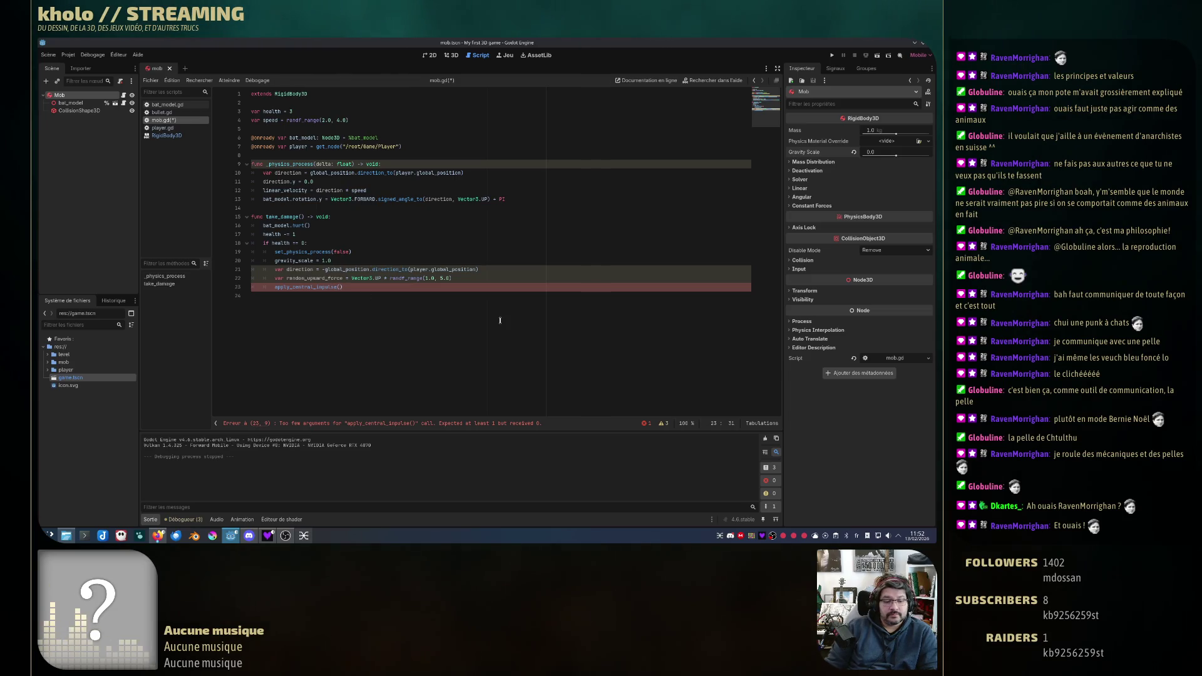
left_click(338, 287)
type("direction")
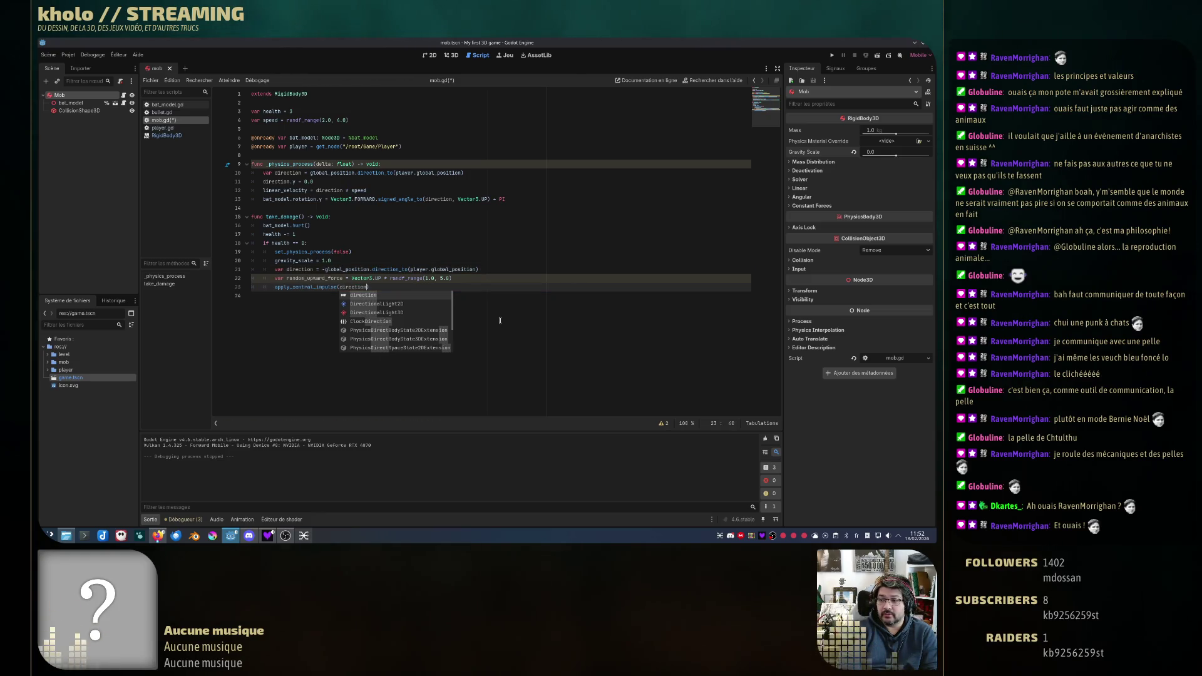
type(" * 10")
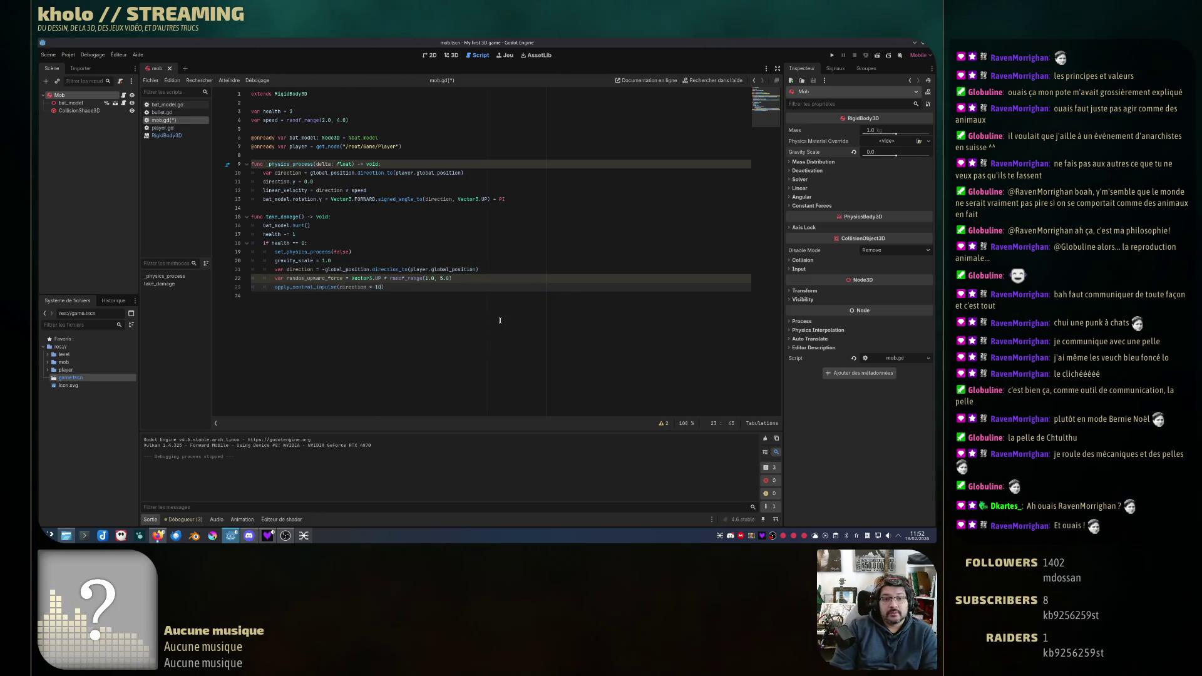
type(".0")
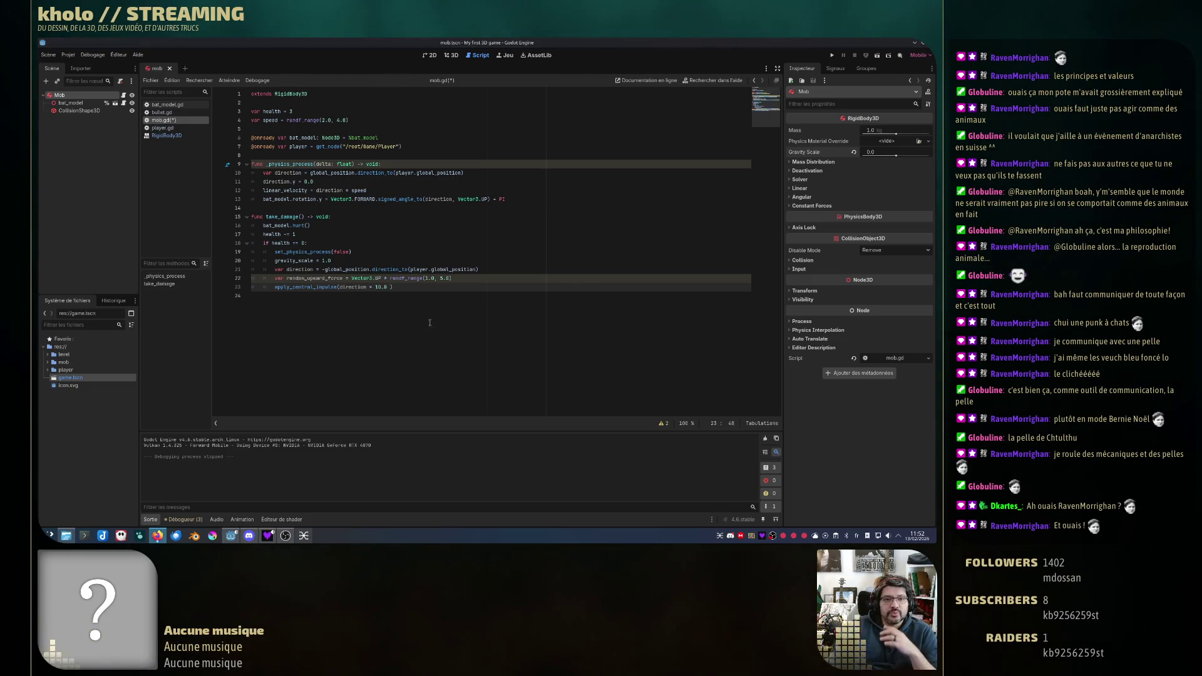
Step: Append + random_upward_force to the impulse and insert a minus before global_position on line 21
double_click(309, 270)
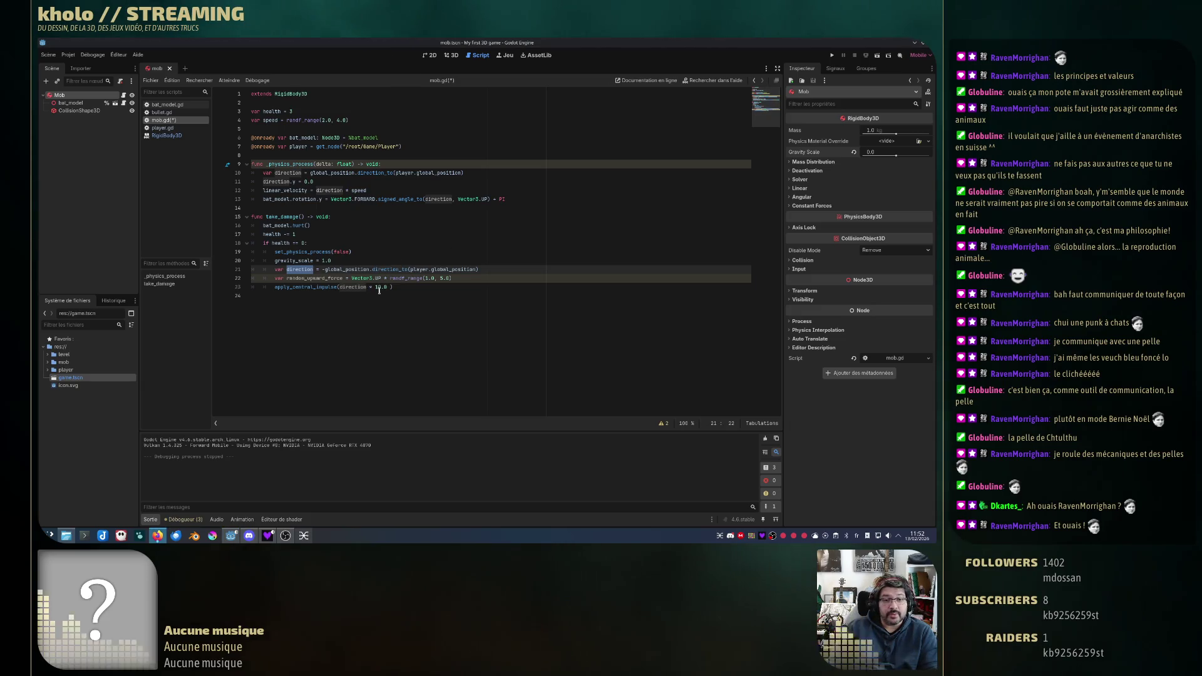
left_click(650, 286)
type("+ ran")
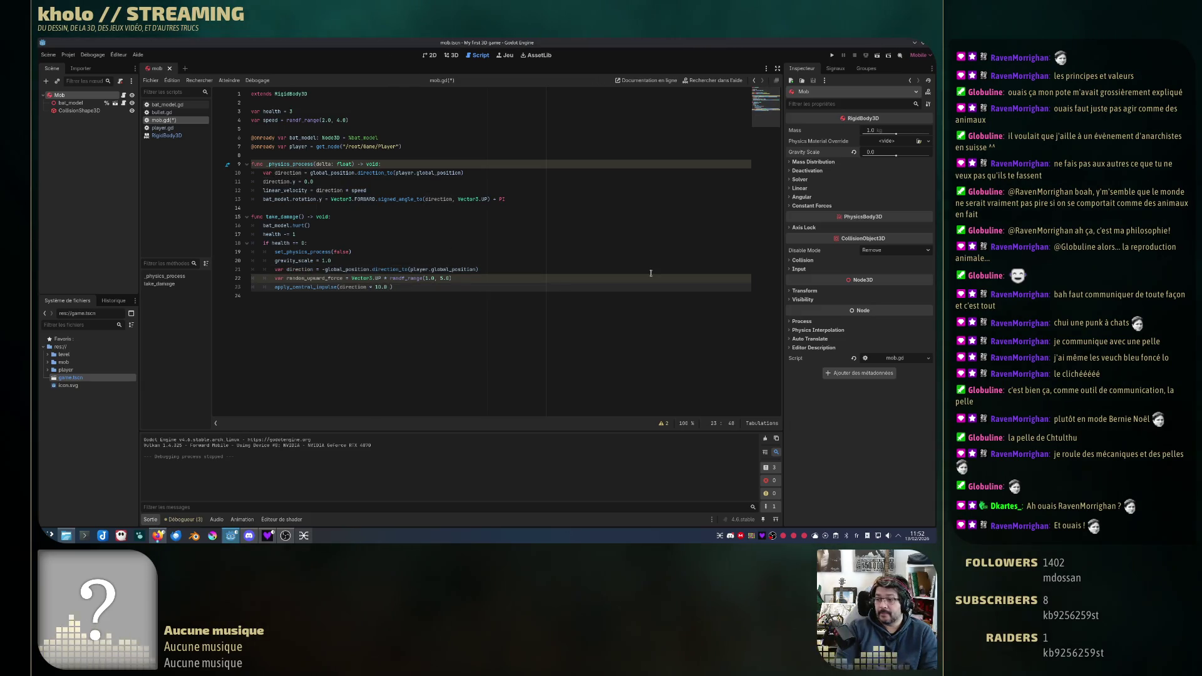
type("dom")
key("Return")
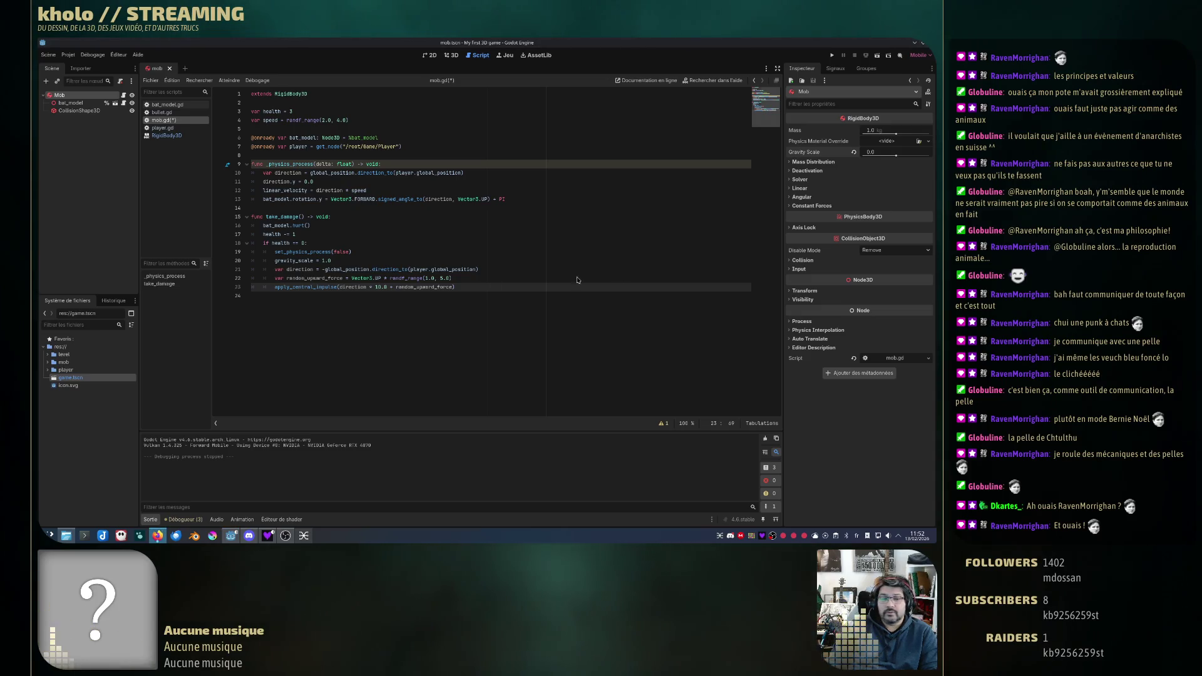
left_click(323, 269)
type("-")
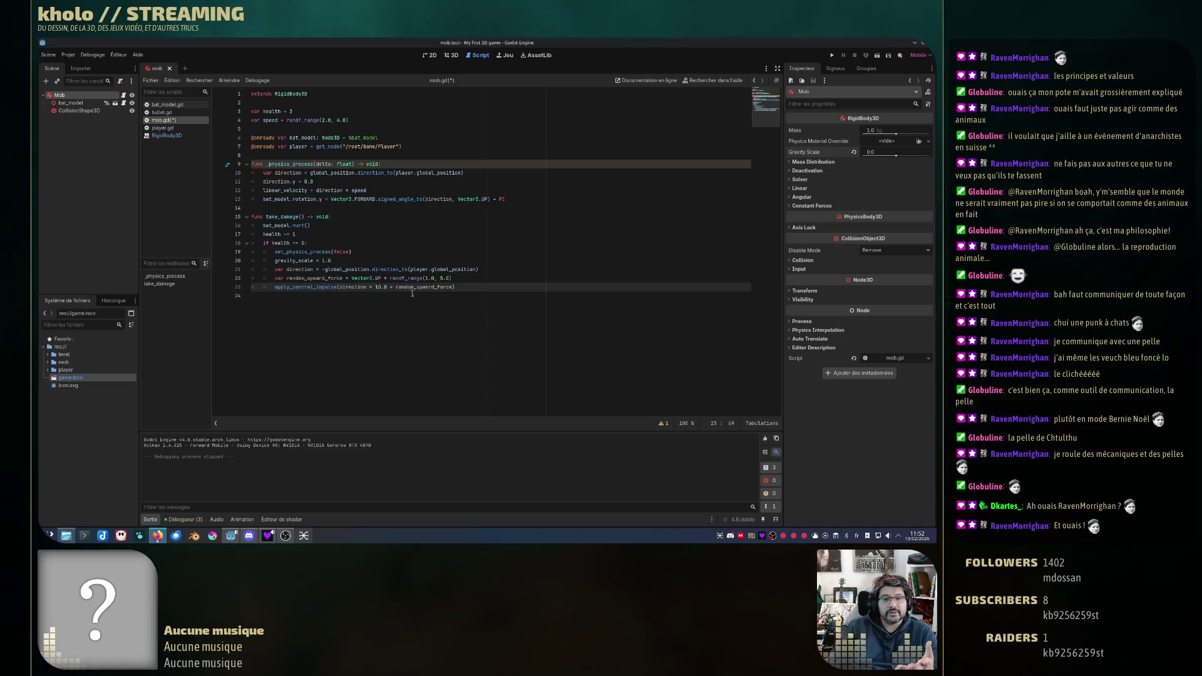
left_click(832, 57)
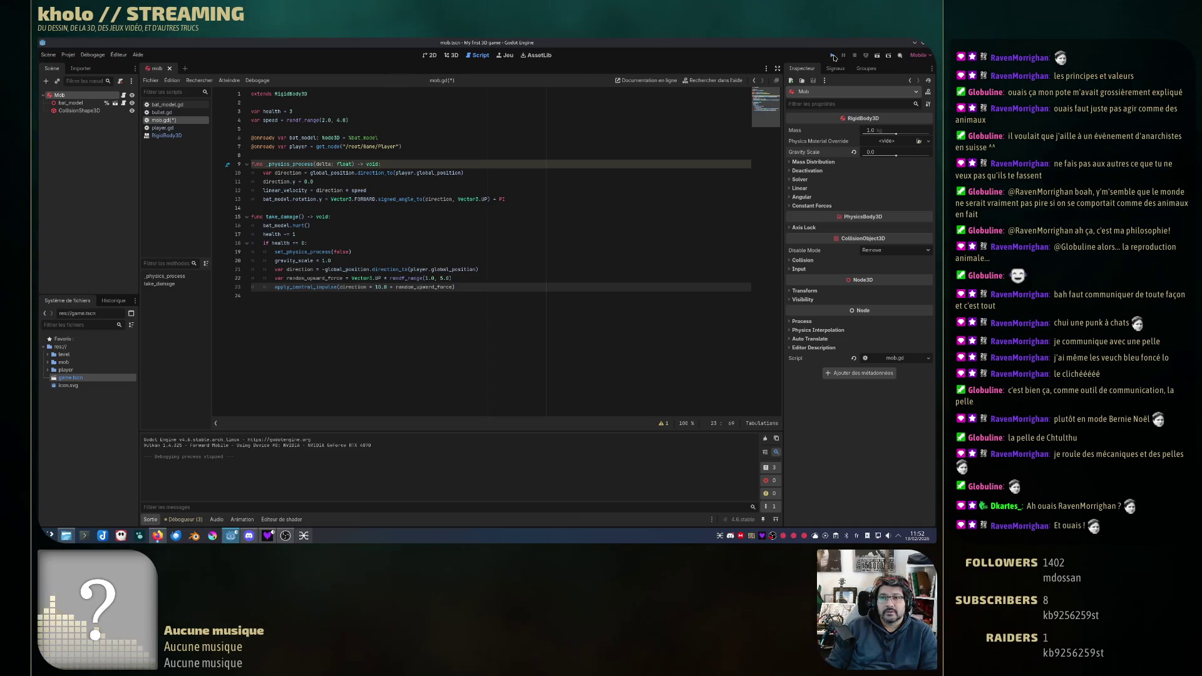
Step: Play-test twice, walking toward the bat with W and D, stopping each run with F8
key("w")
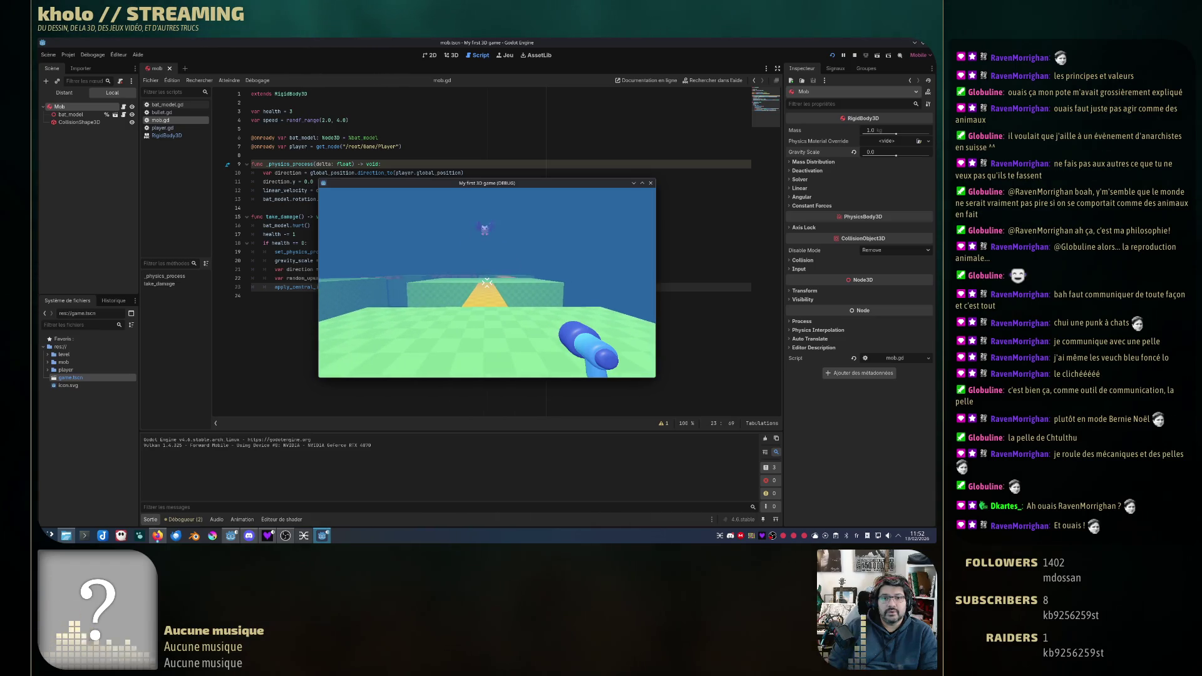
key("d")
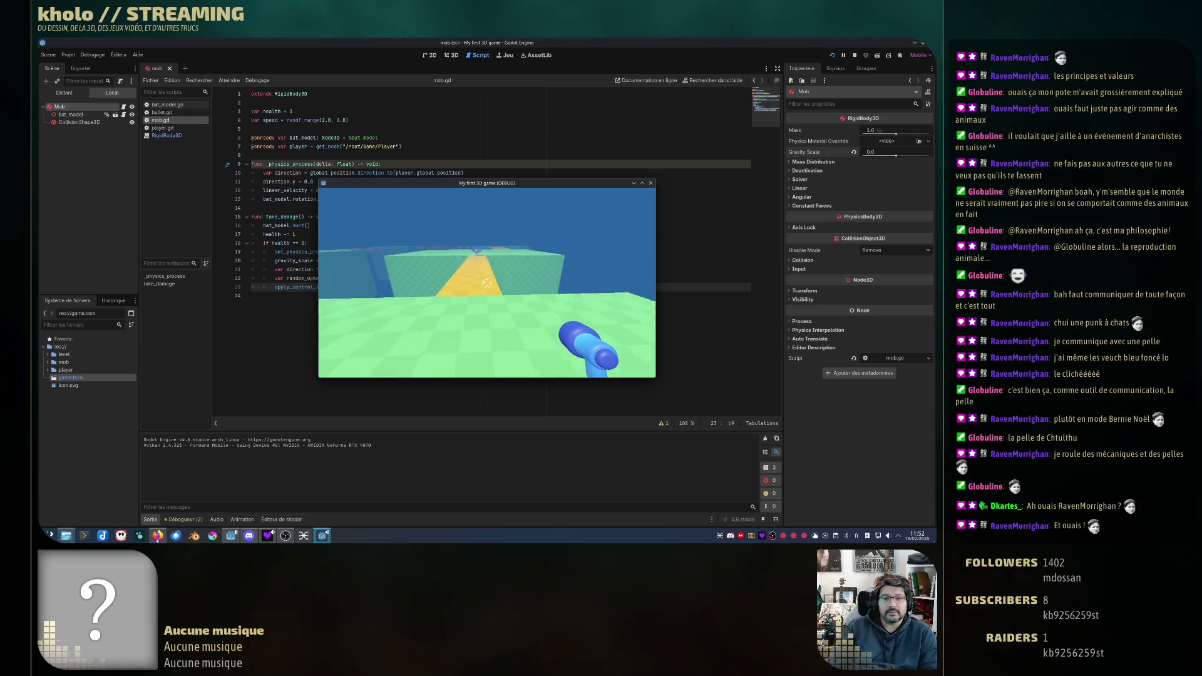
key("w")
key("w")
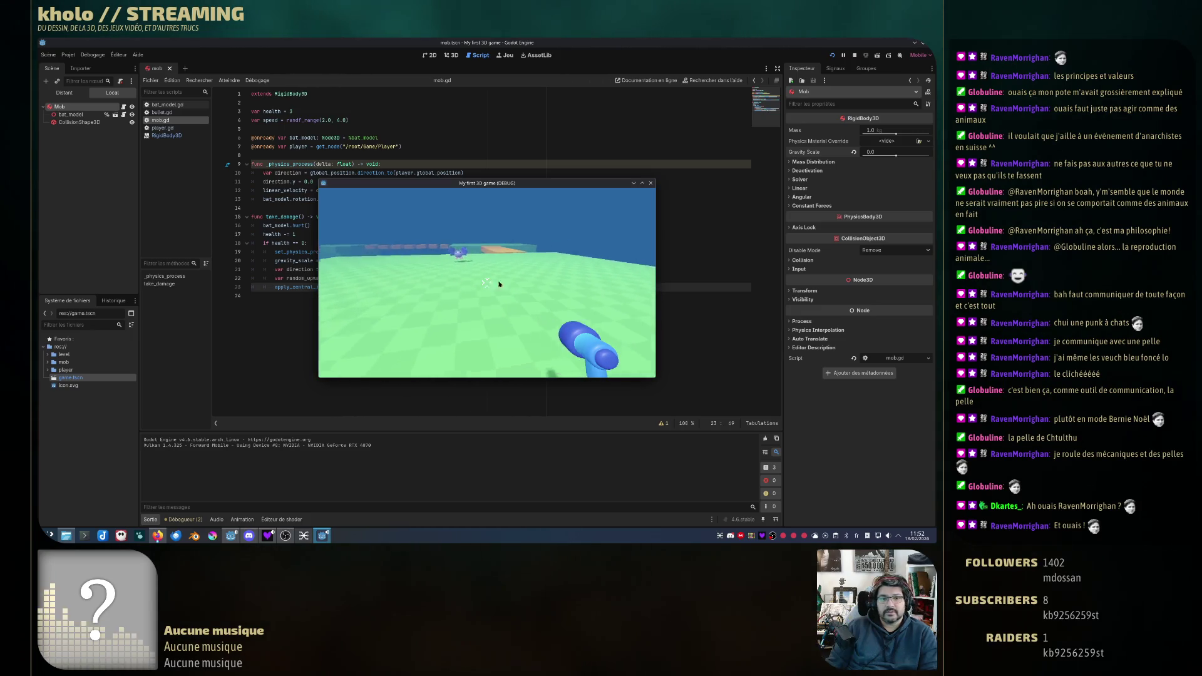
key("F8")
left_click(831, 55)
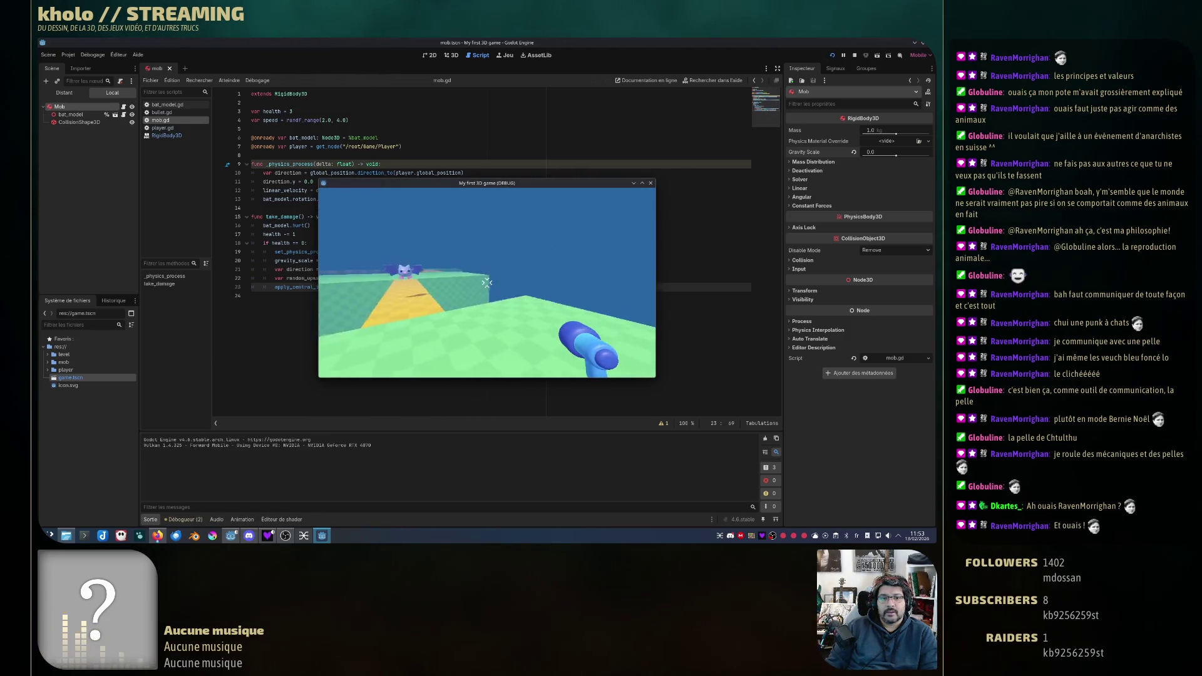
key("w")
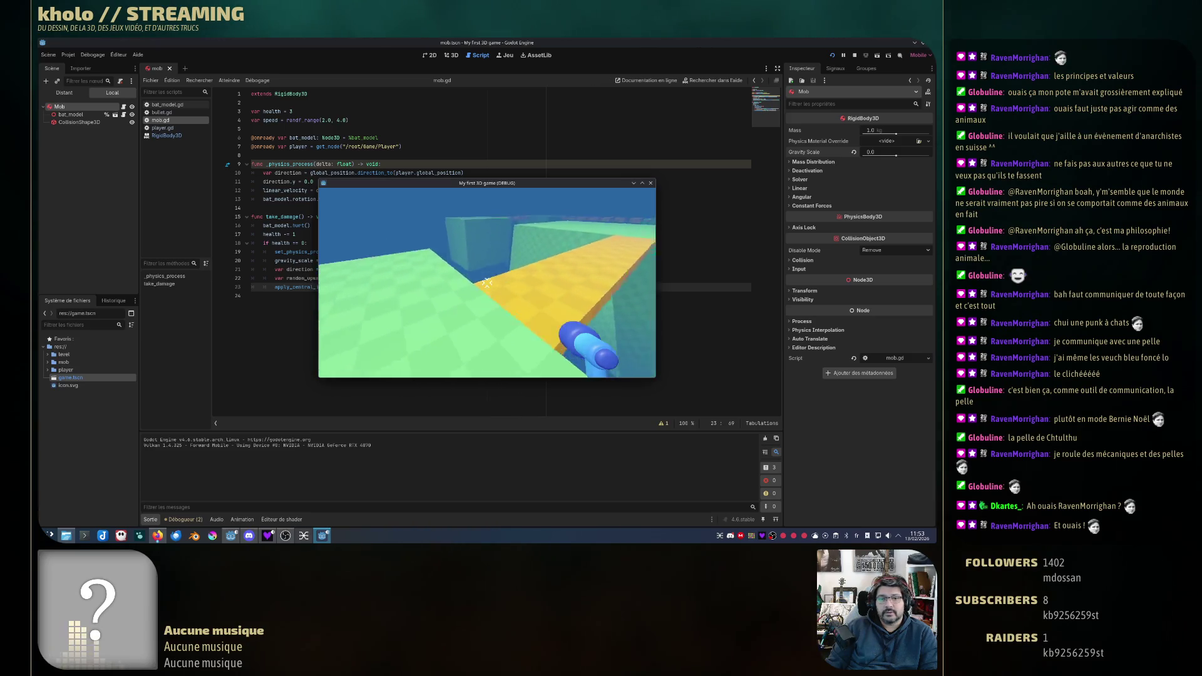
mouse_move(487, 283)
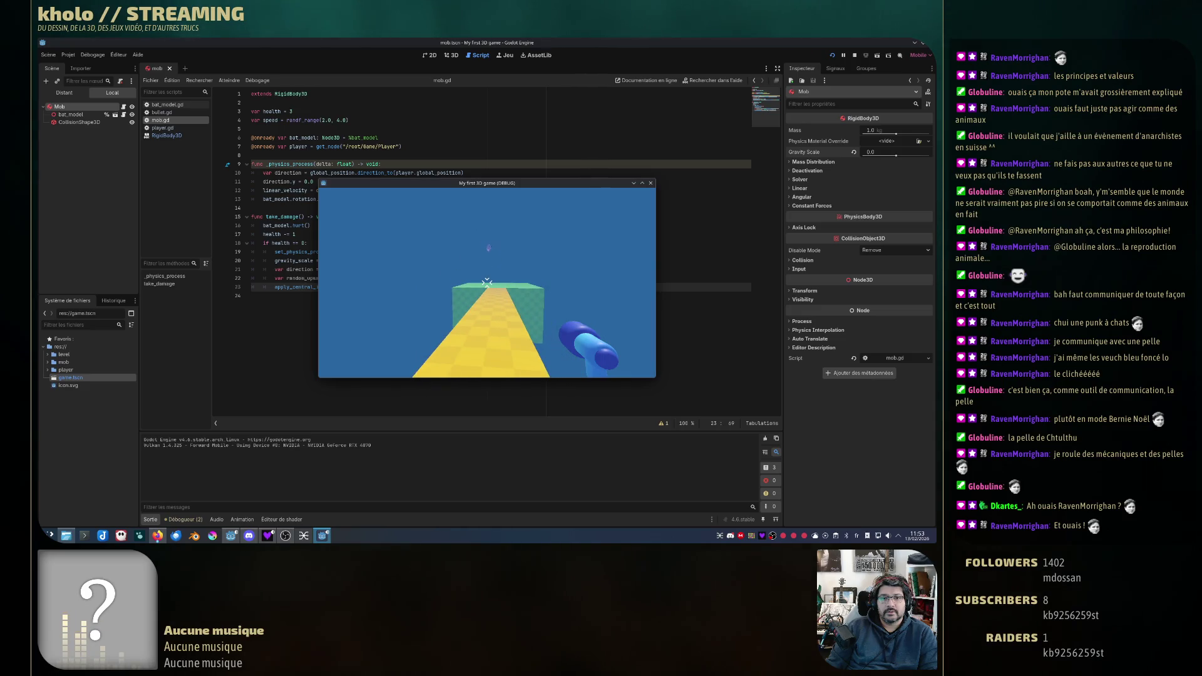
key("d")
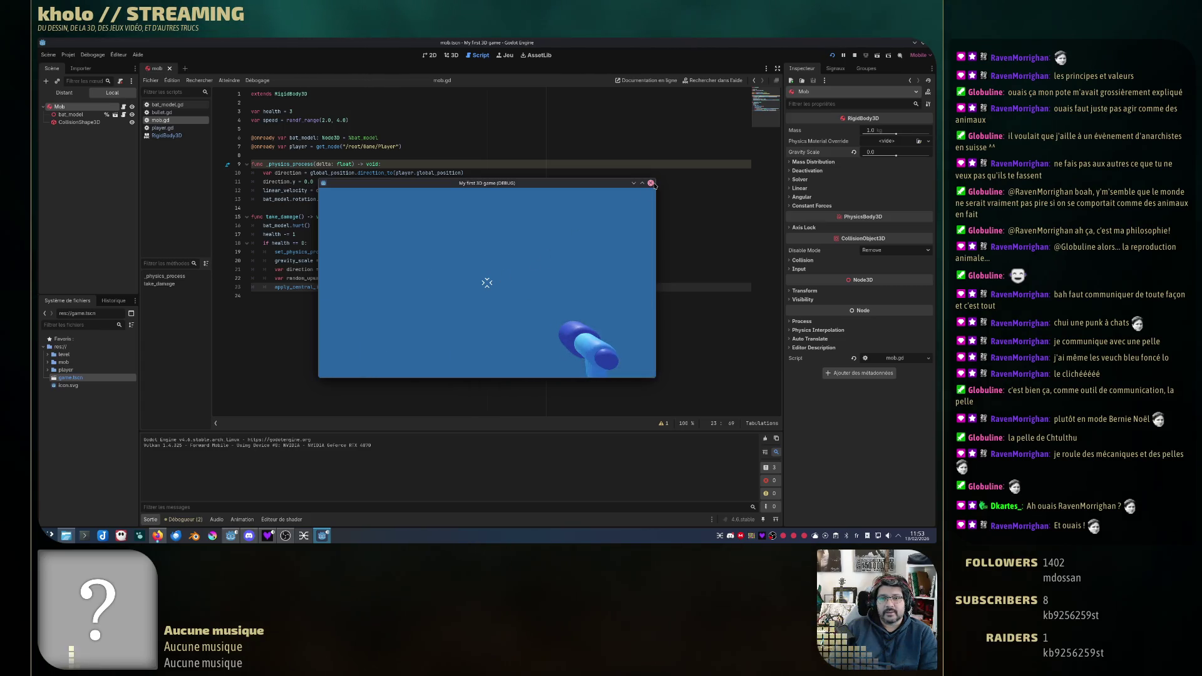
key("F8")
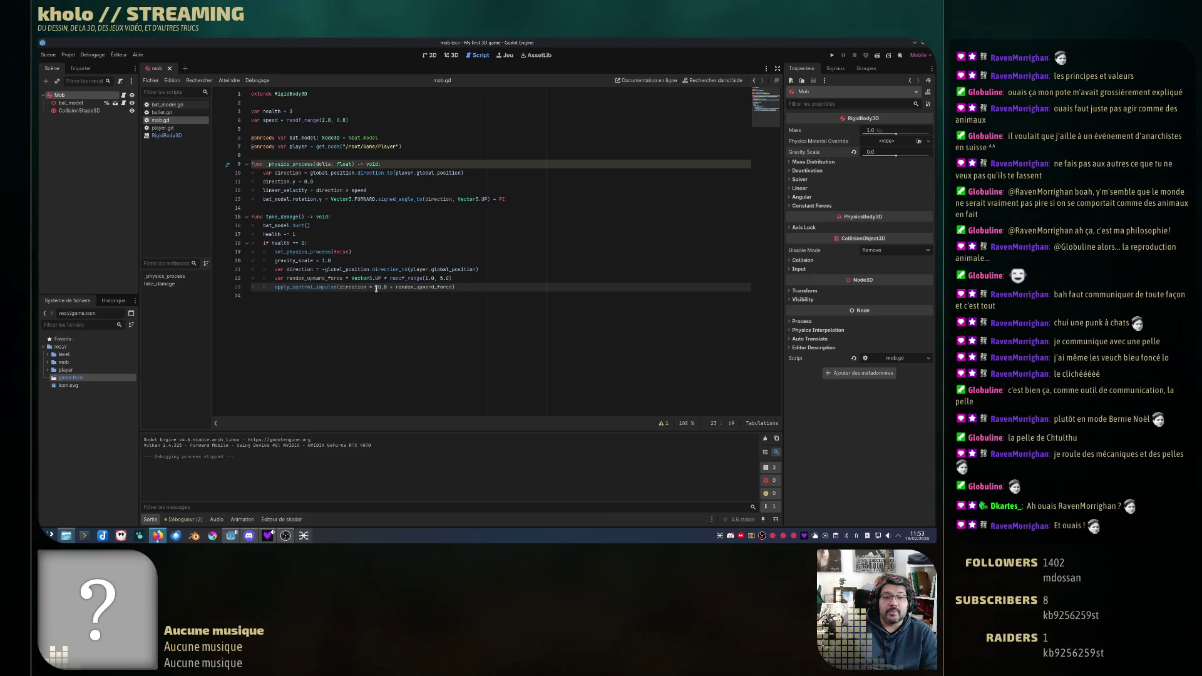
left_click(286, 220)
double_click(281, 216)
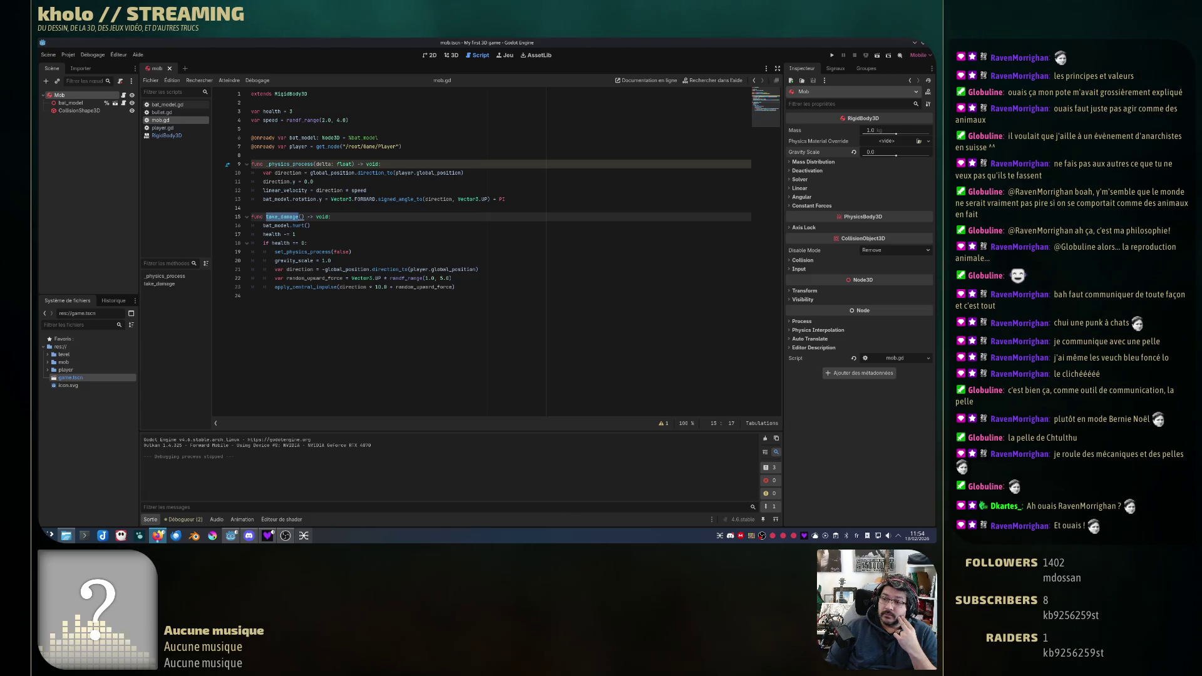
left_click(344, 217)
Step: Insert an 'if health == 0: return' guard at the top of take_damage
key("Return")
type("if health <")
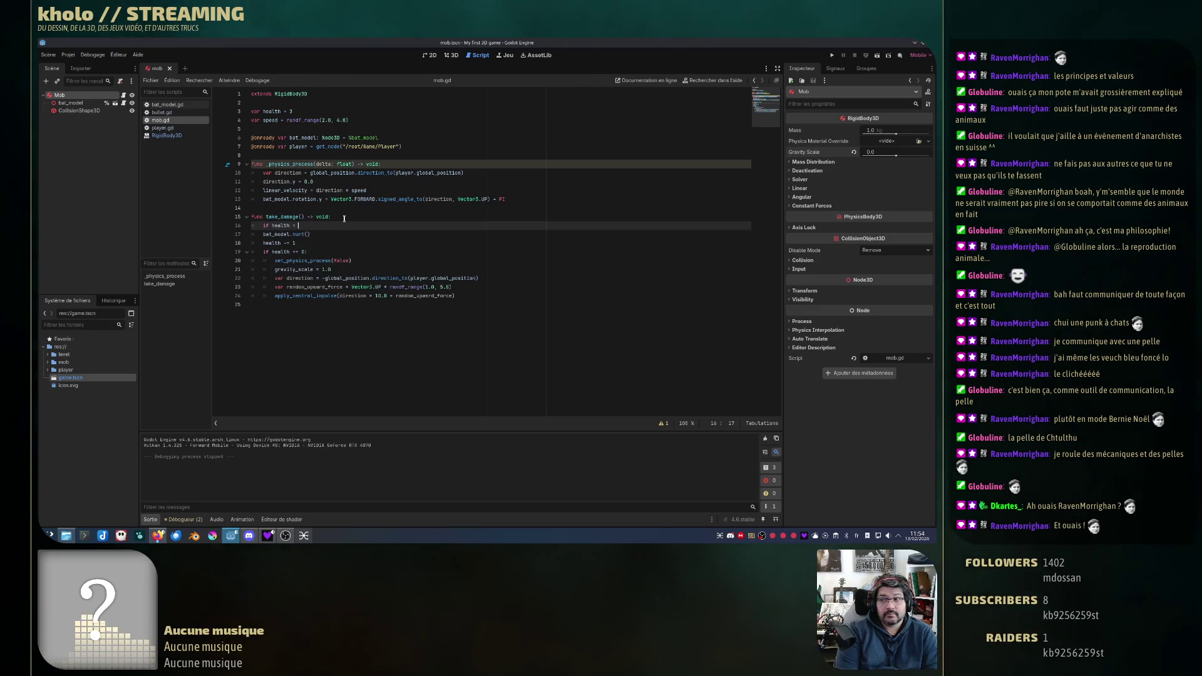
type("0")
type("==")
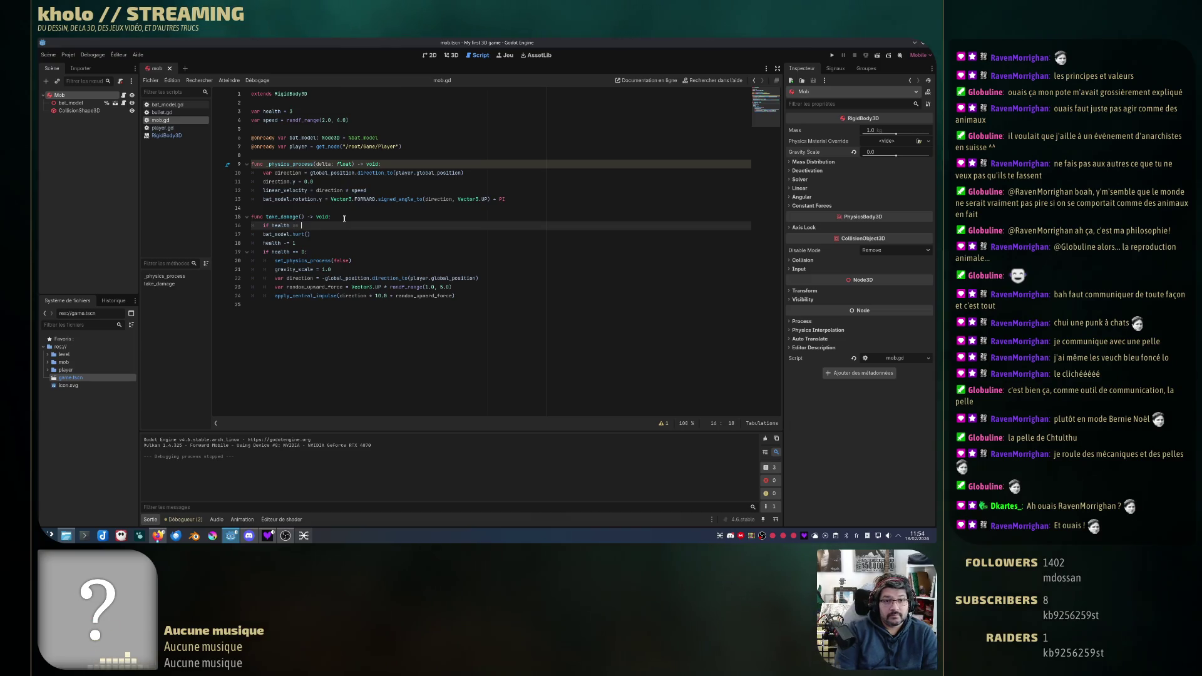
type(":")
key("Return")
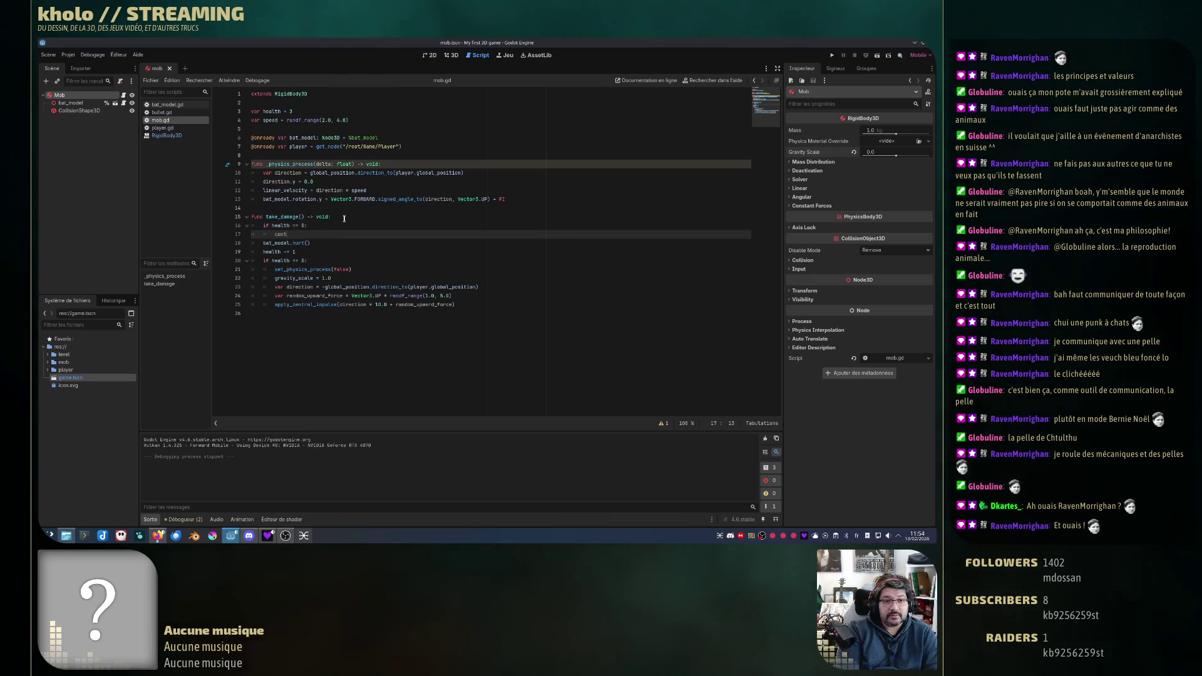
key("BackSpace")
key("BackSpace")
key("BackSpace")
type("return")
key("Return")
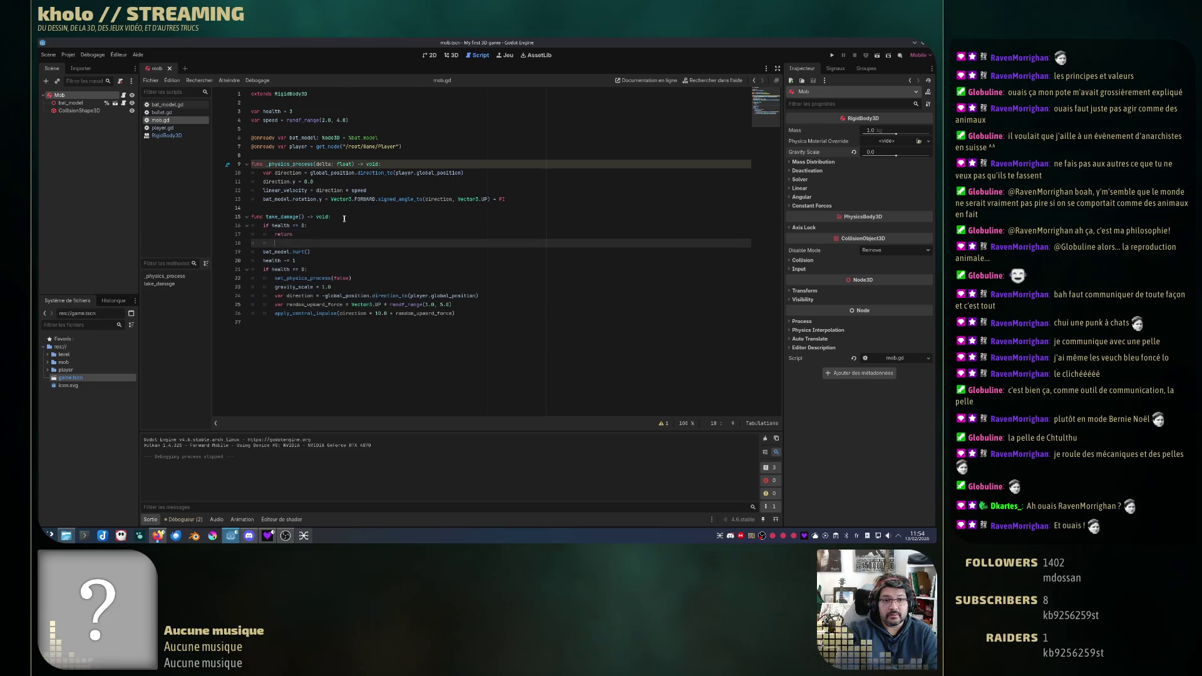
key("BackSpace")
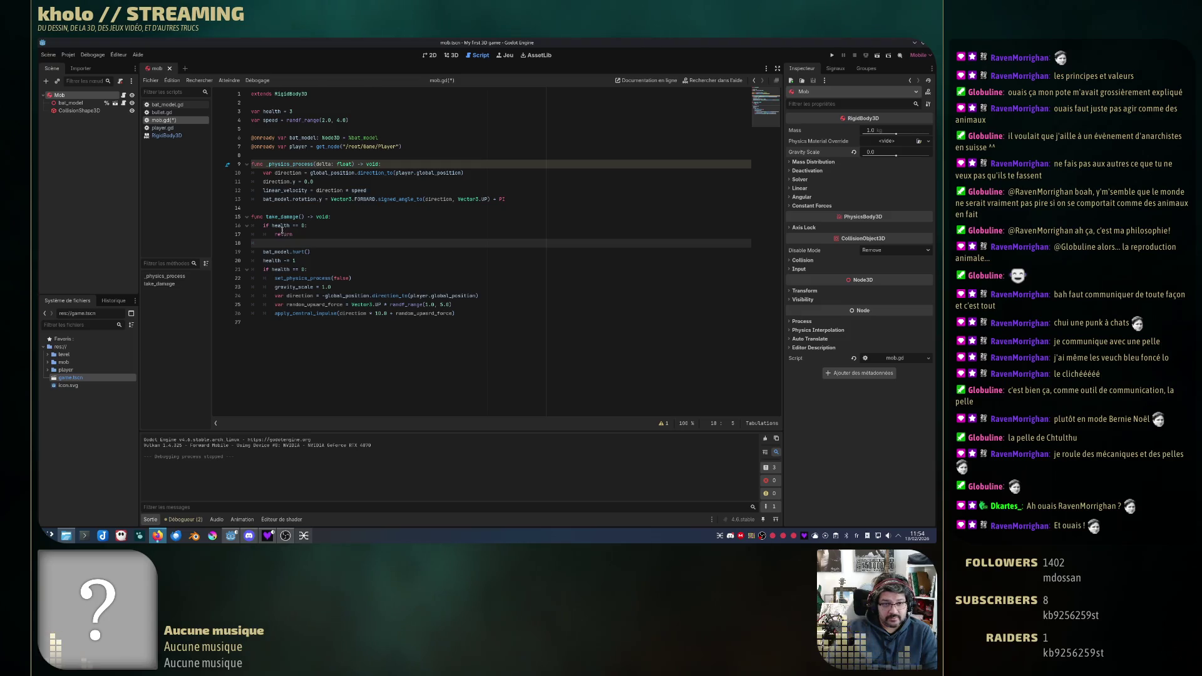
Step: Review the return and the health lines on lines 17, 20 and 21 by selecting them
left_click(295, 225)
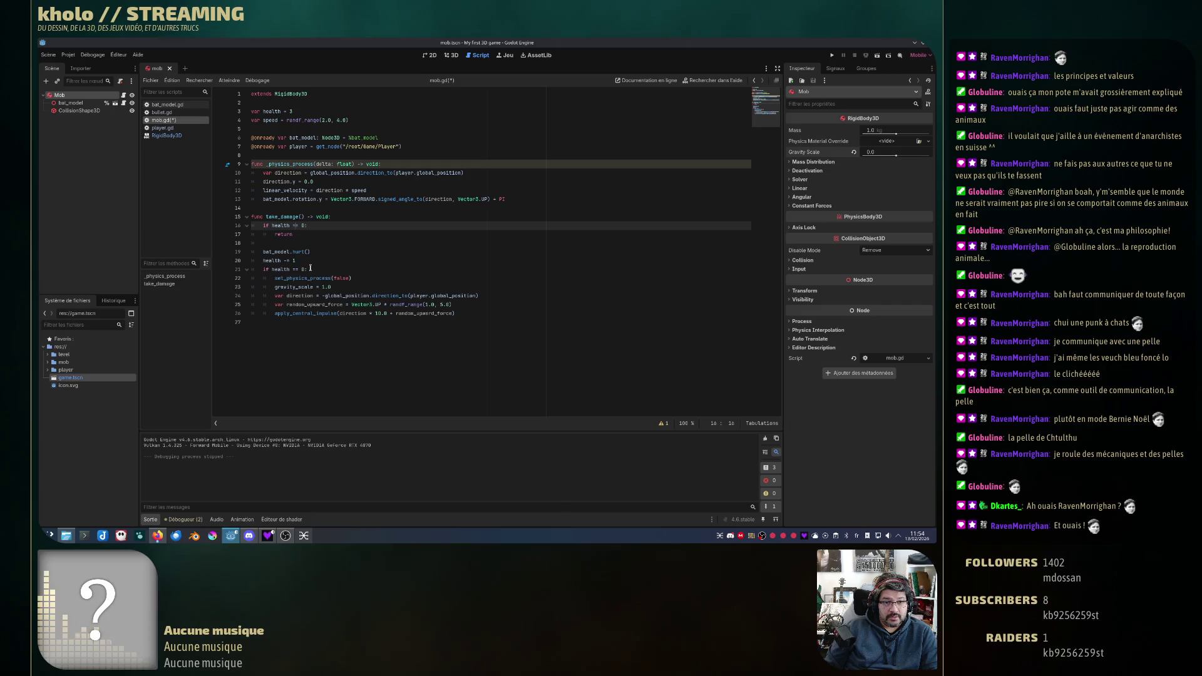
double_click(292, 234)
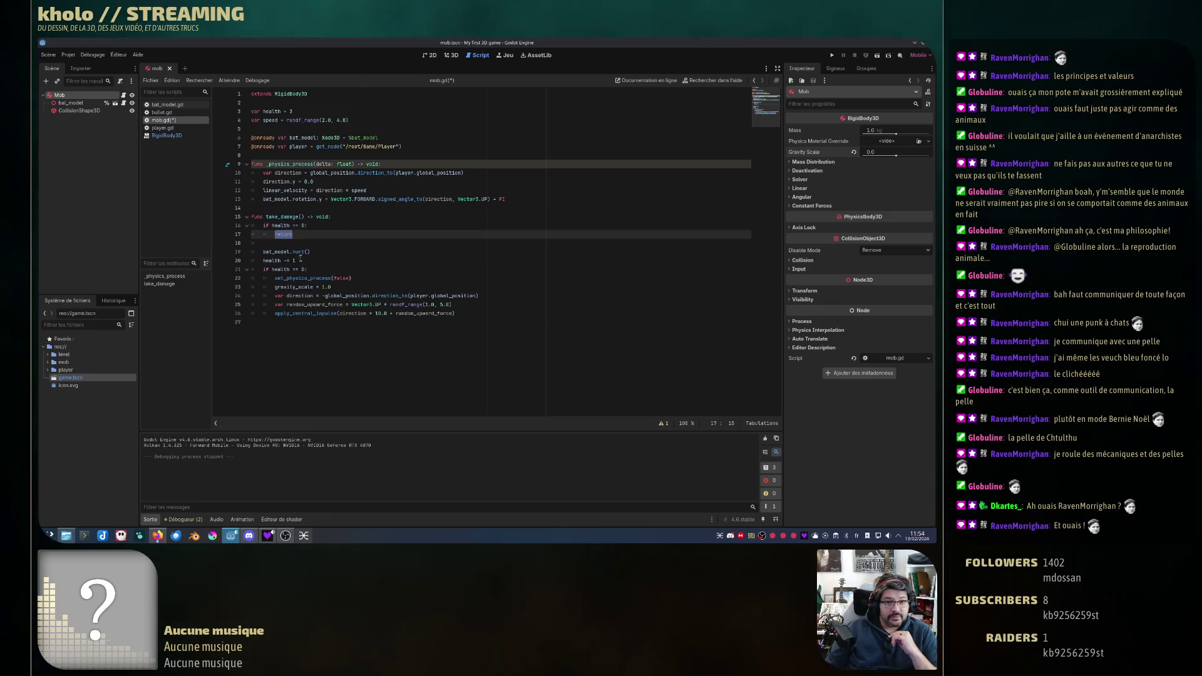
double_click(281, 269)
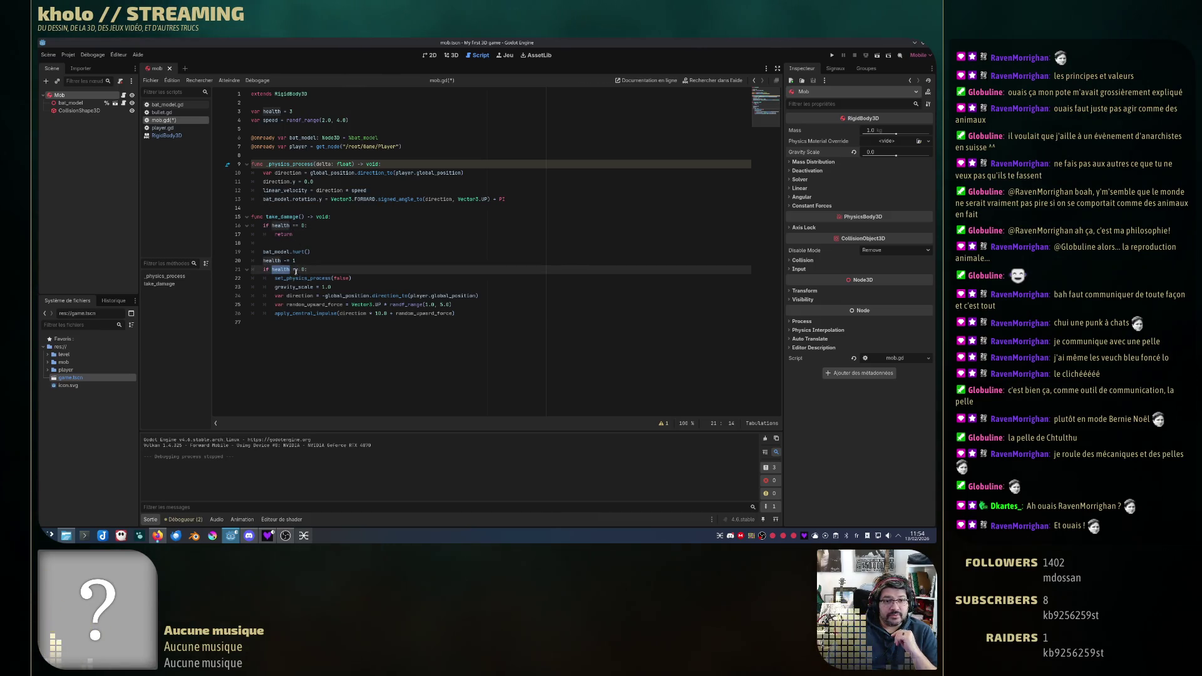
triple_click(281, 270)
left_click(281, 270)
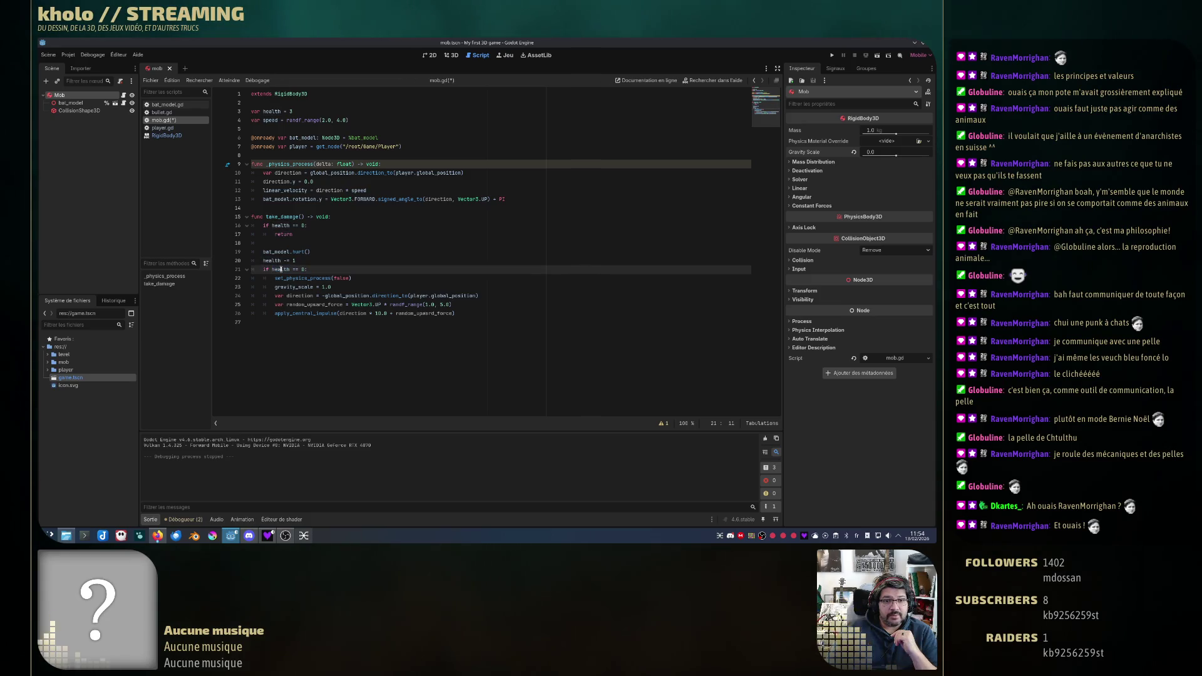
double_click(271, 260)
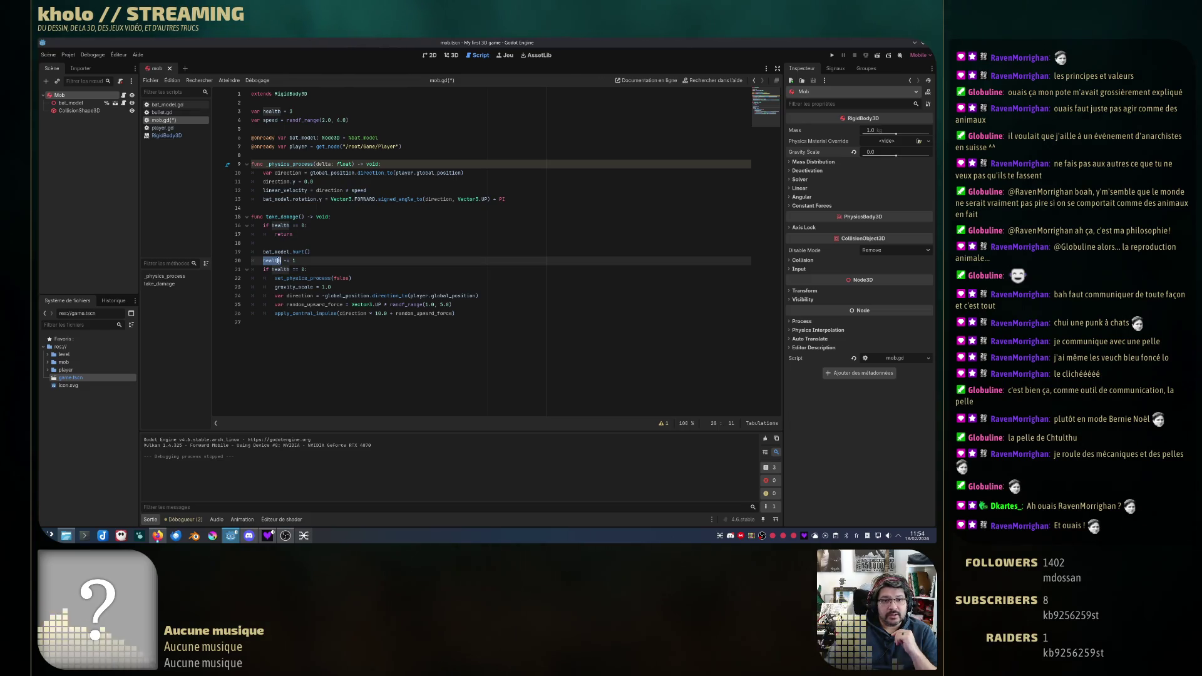
left_click_drag(273, 269, 302, 271)
left_click(272, 262)
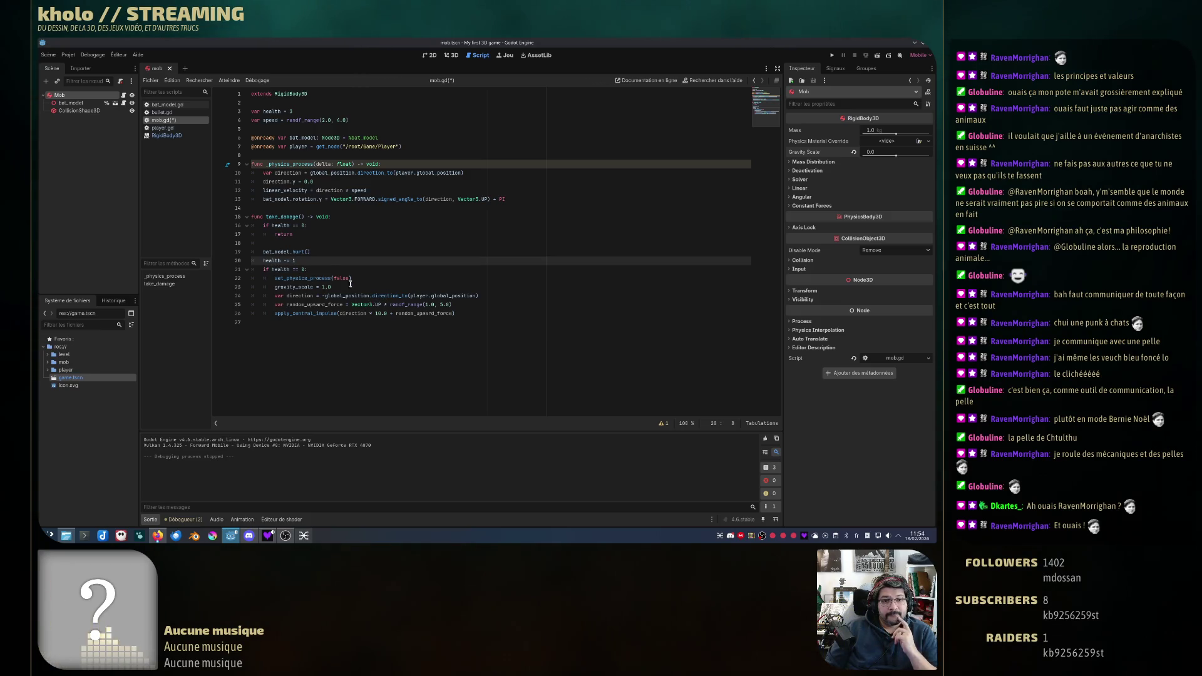
Step: Run the game, shoot the bat three times while walking toward it, then stop the game
left_click(831, 55)
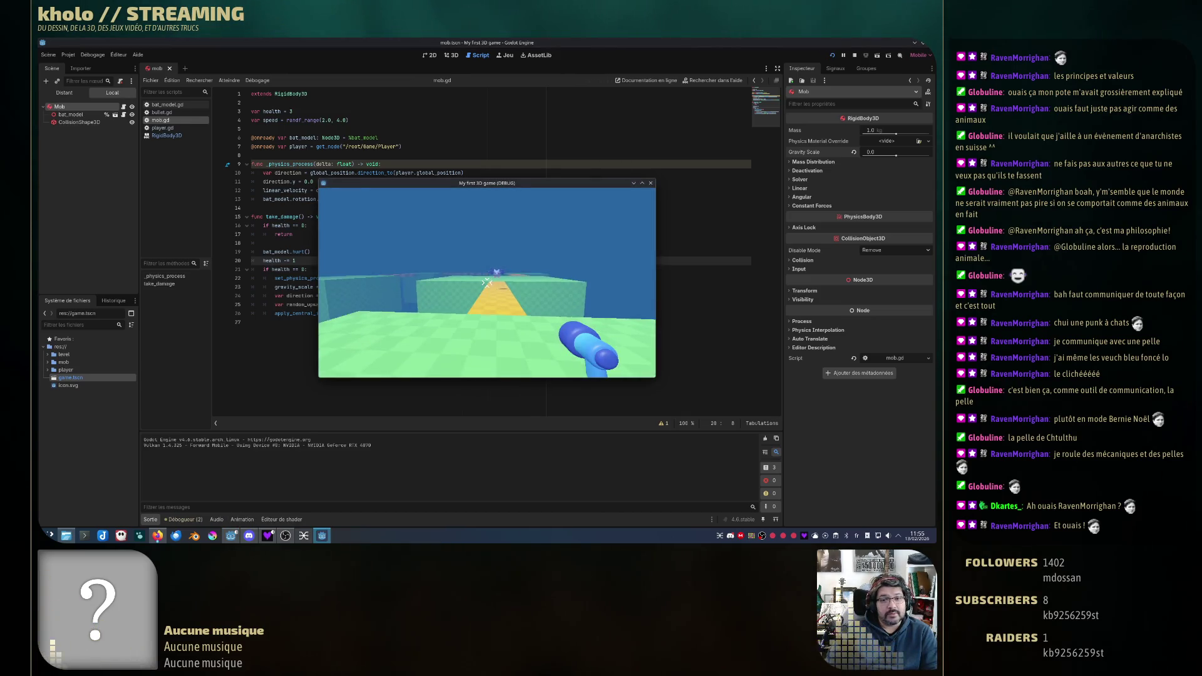
left_click(487, 282)
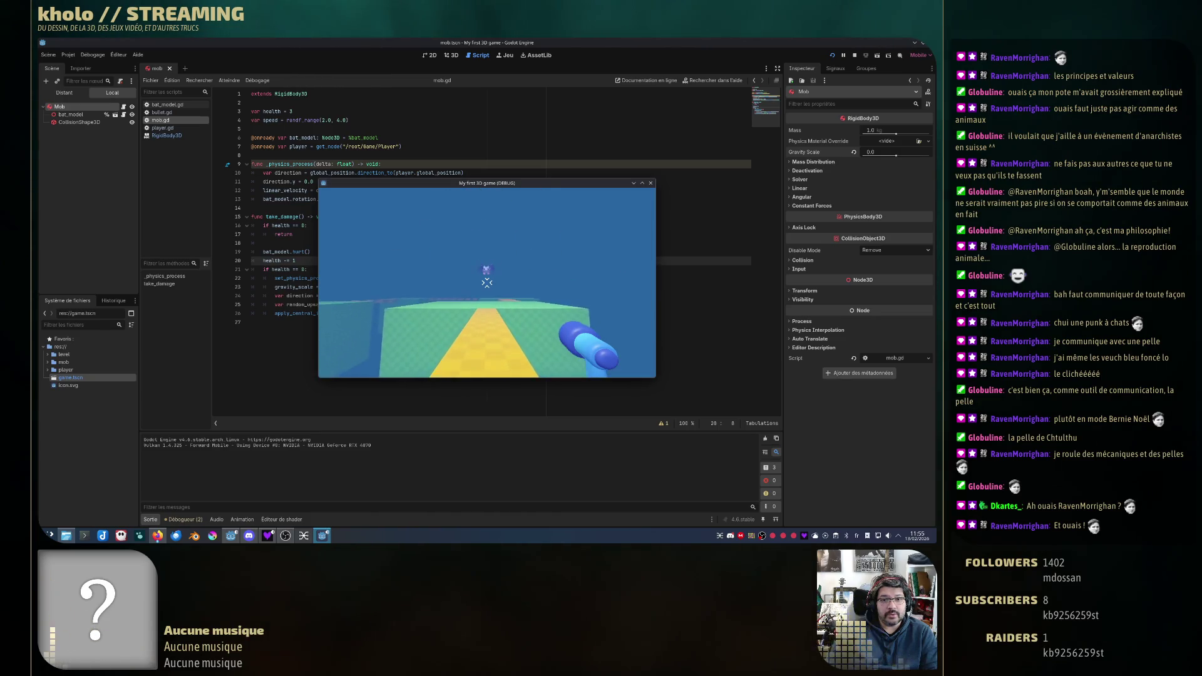
key("w")
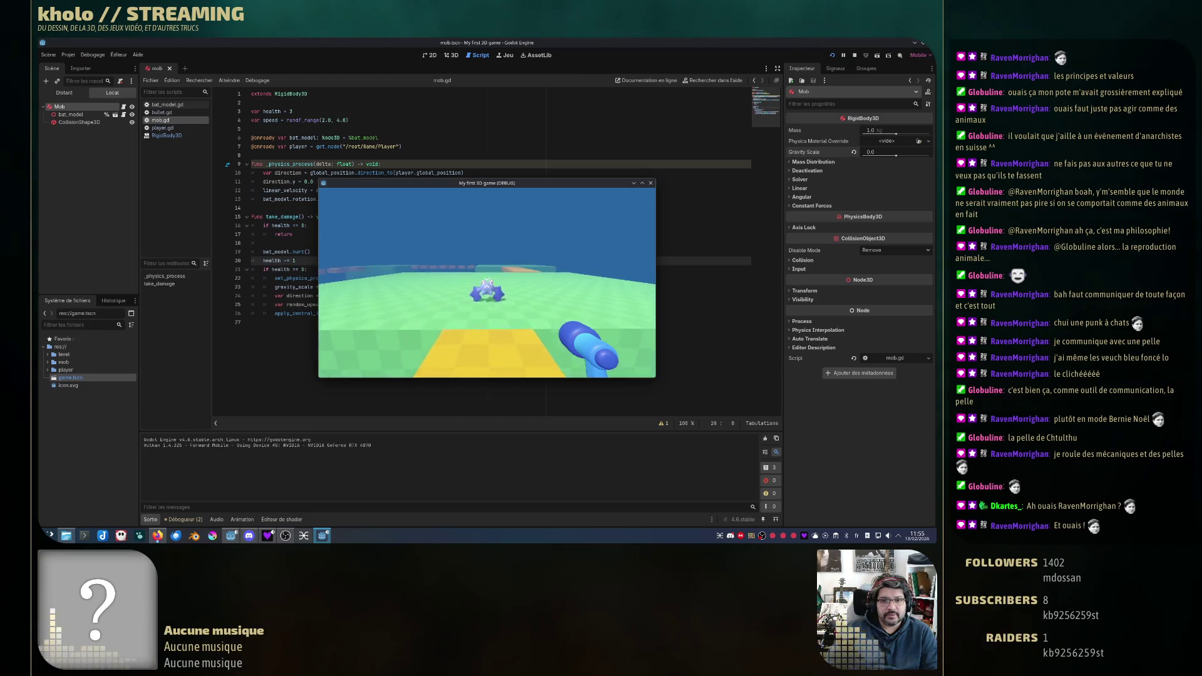
key("w")
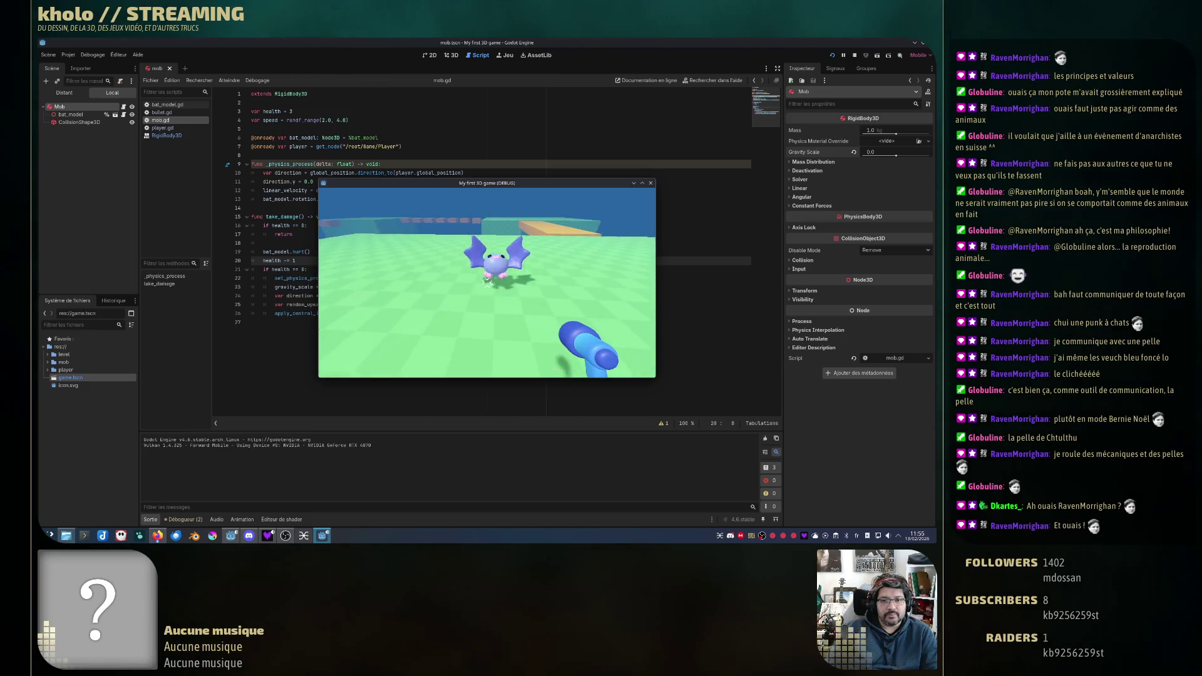
left_click(487, 282)
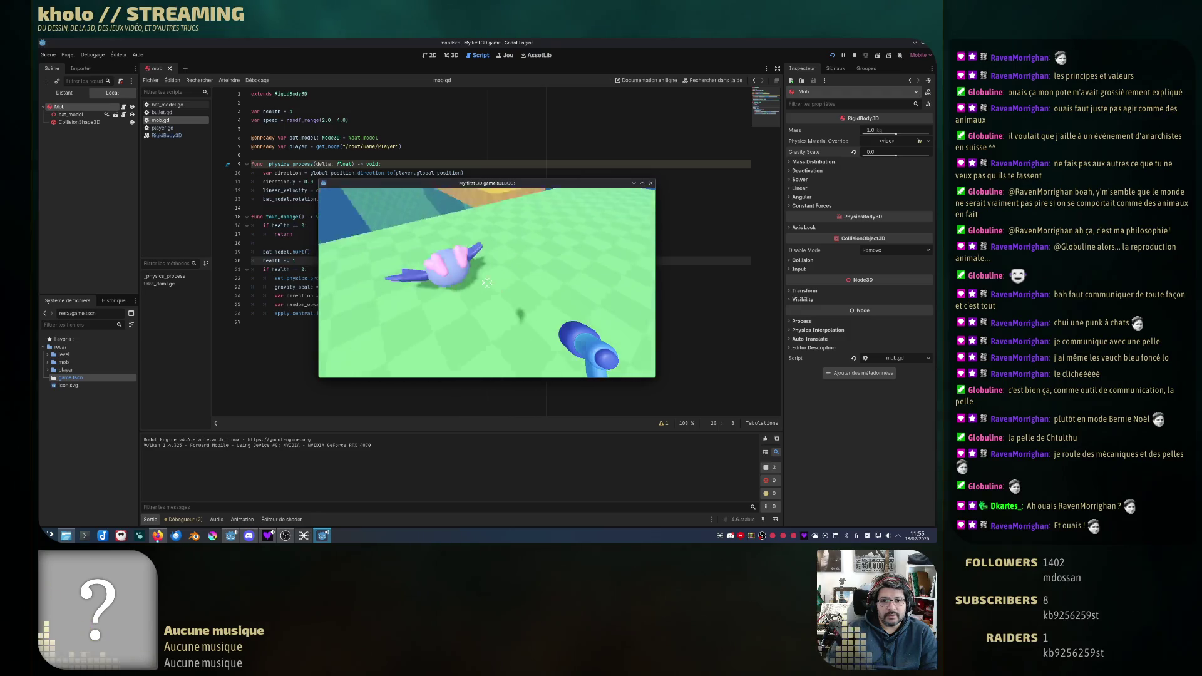
left_click(487, 282)
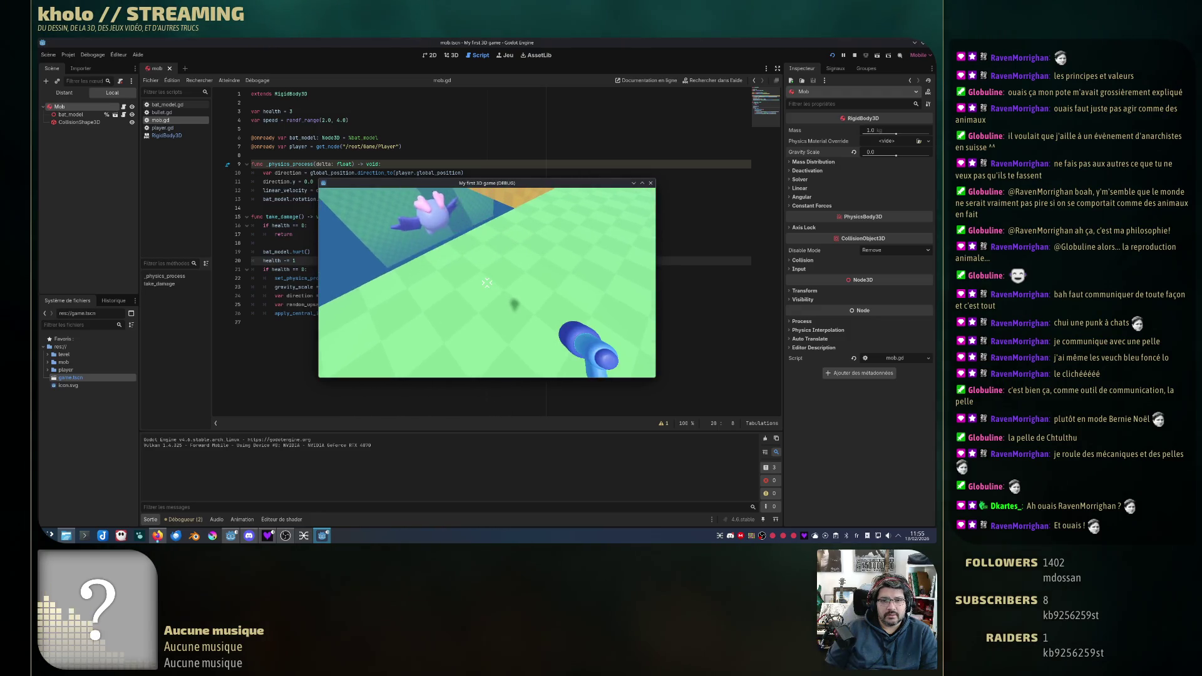
key("w")
key("w")
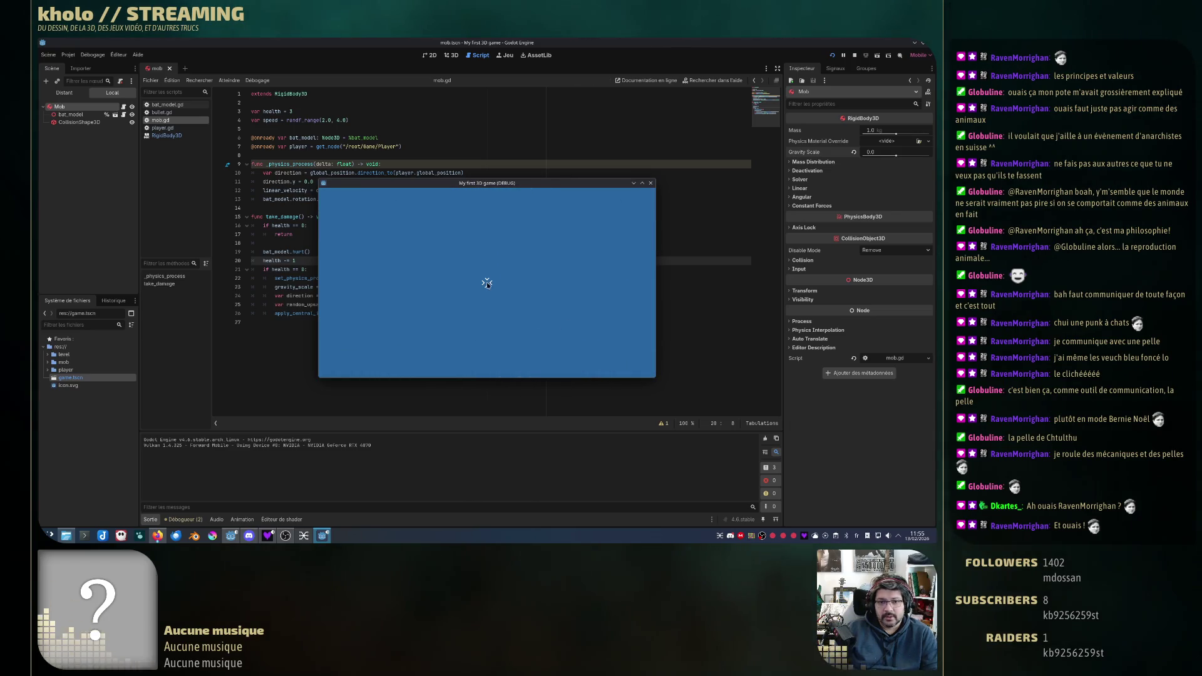
left_click(650, 183)
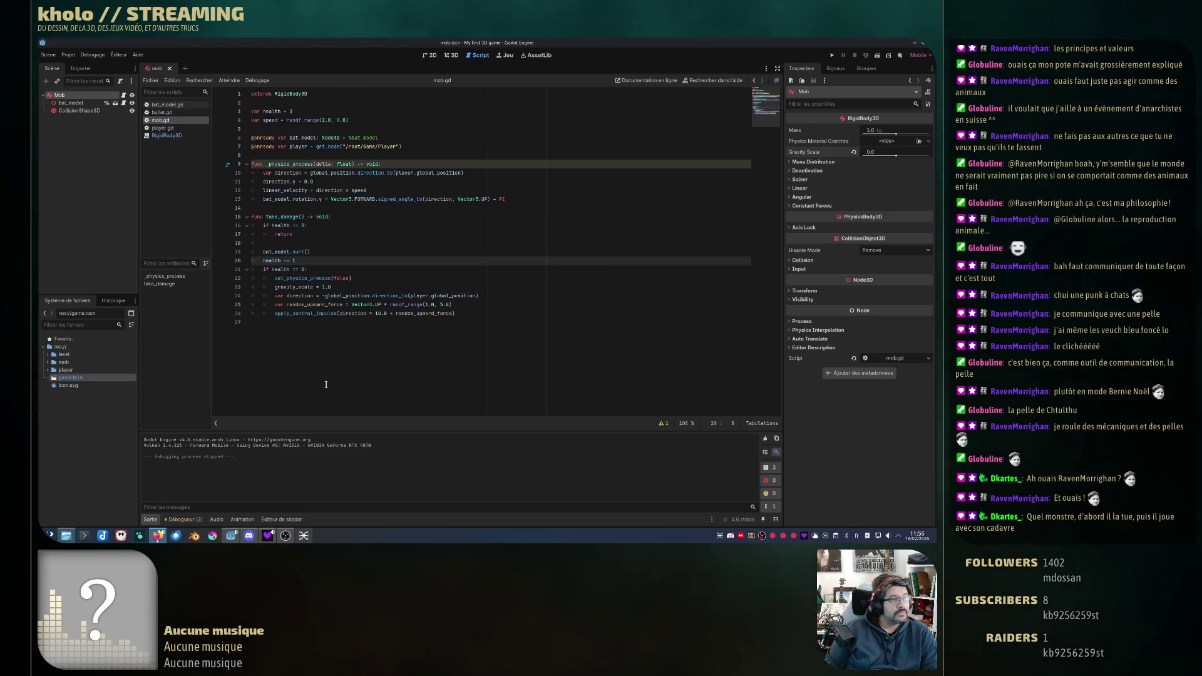
Step: Show the context menu of the Mob root node in the Scene dock
left_click(471, 314)
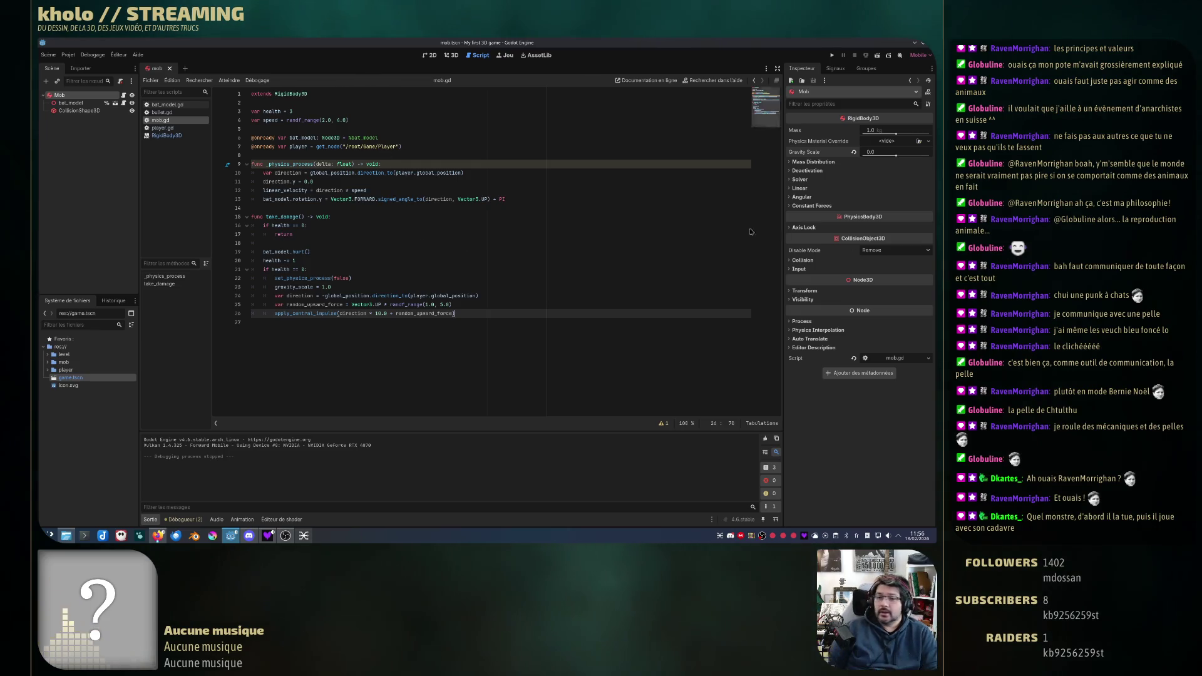
left_click(617, 216)
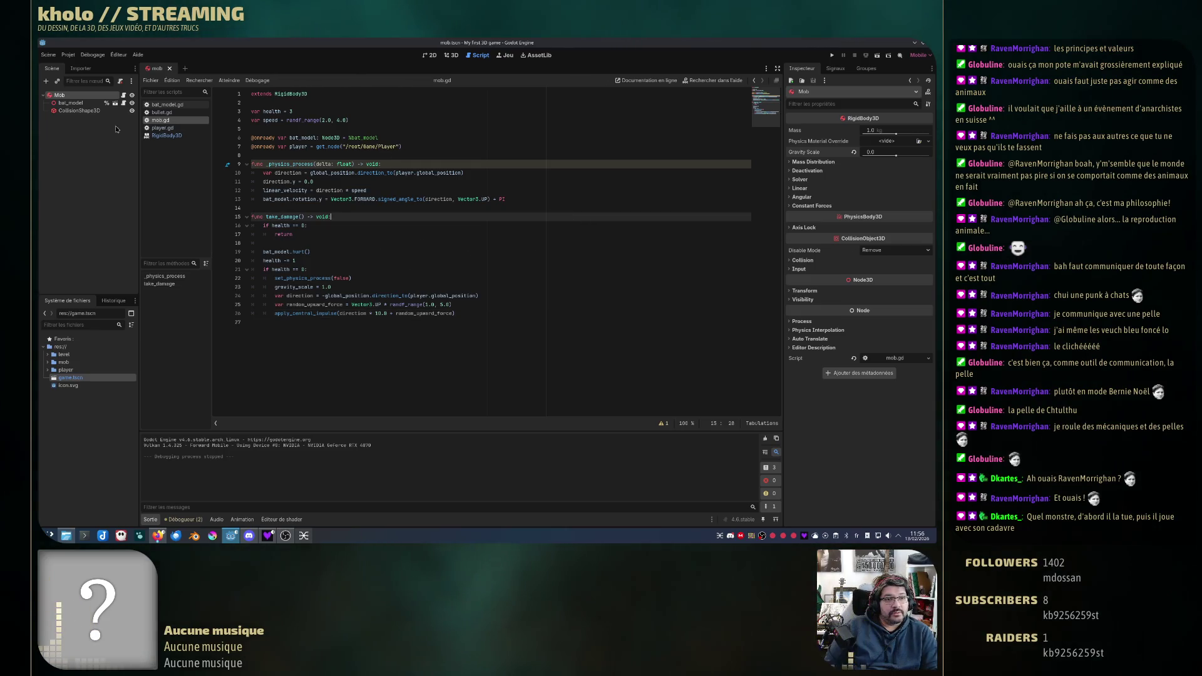
right_click(73, 96)
mouse_move(155, 104)
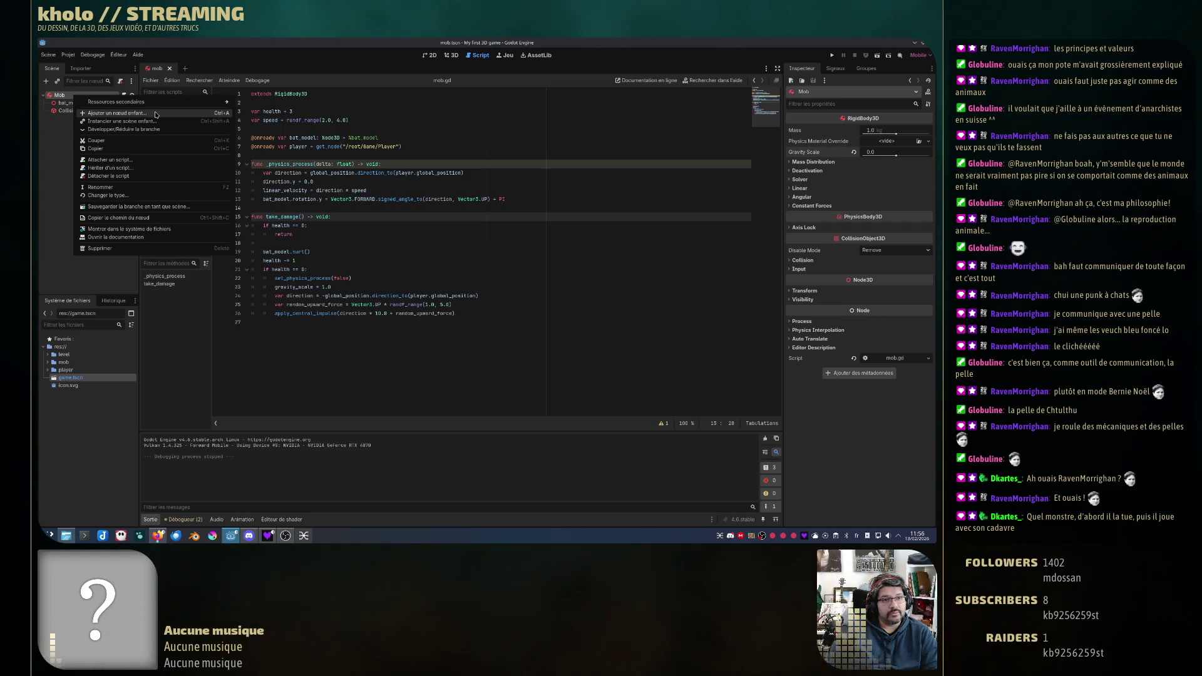
Step: Add a Timer child under Mob by searching 'timer' in Create New Node
left_click(151, 116)
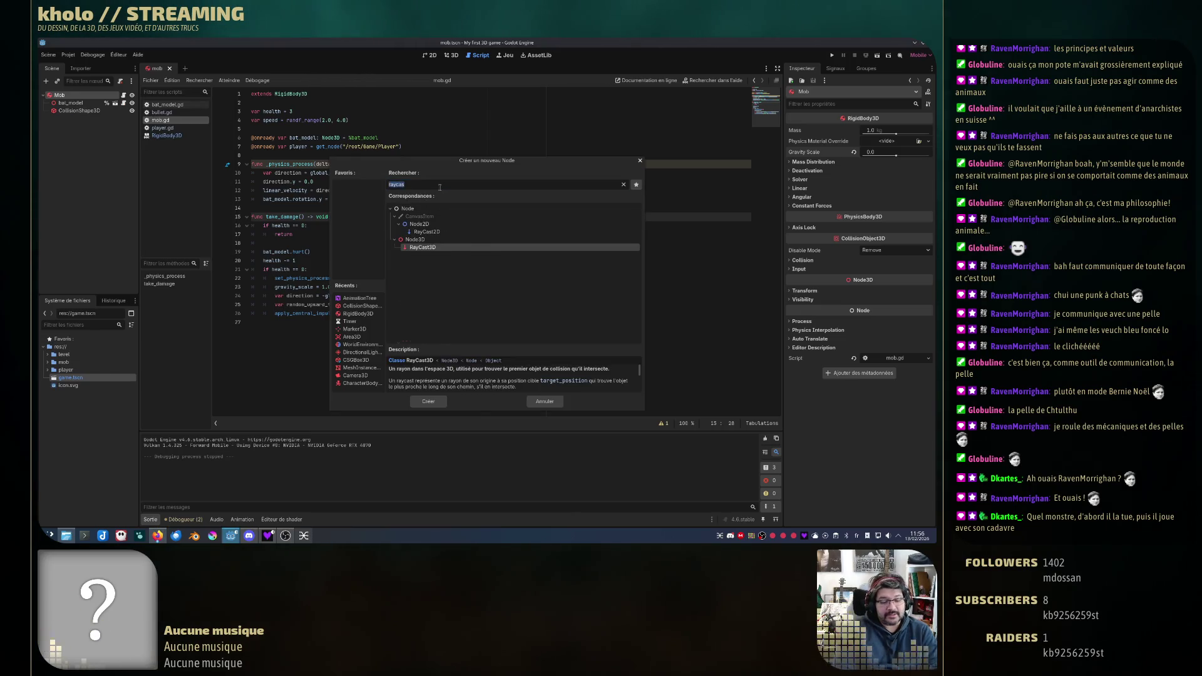
type("timer")
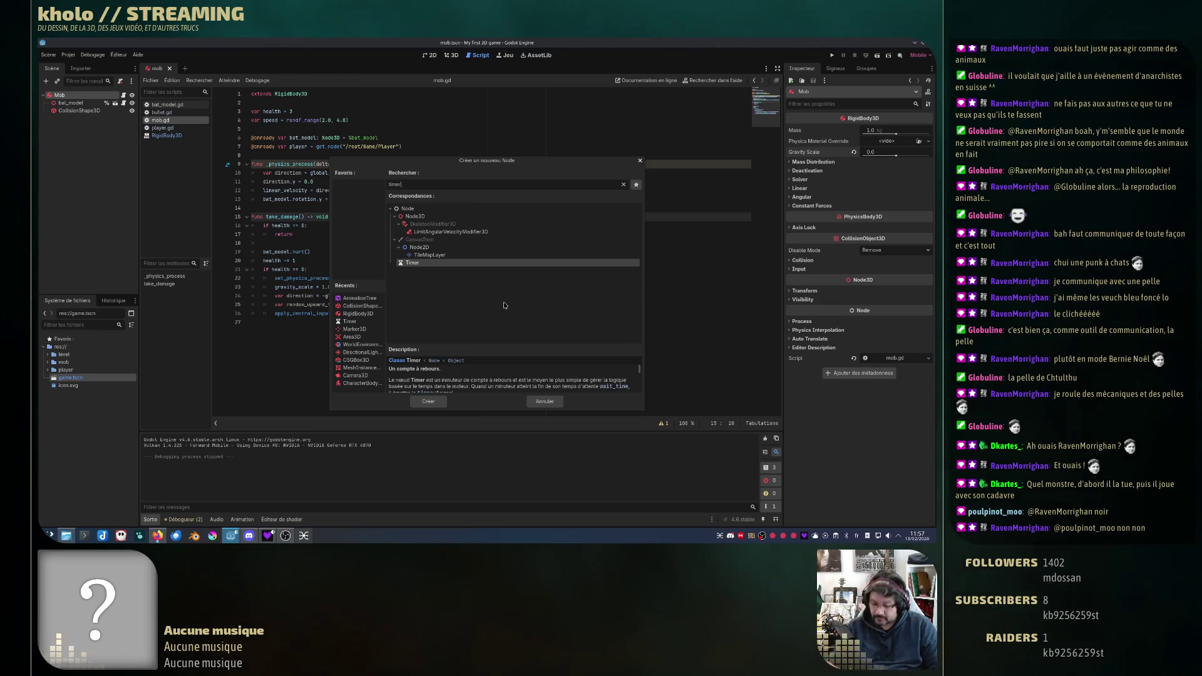
double_click(413, 262)
right_click(82, 120)
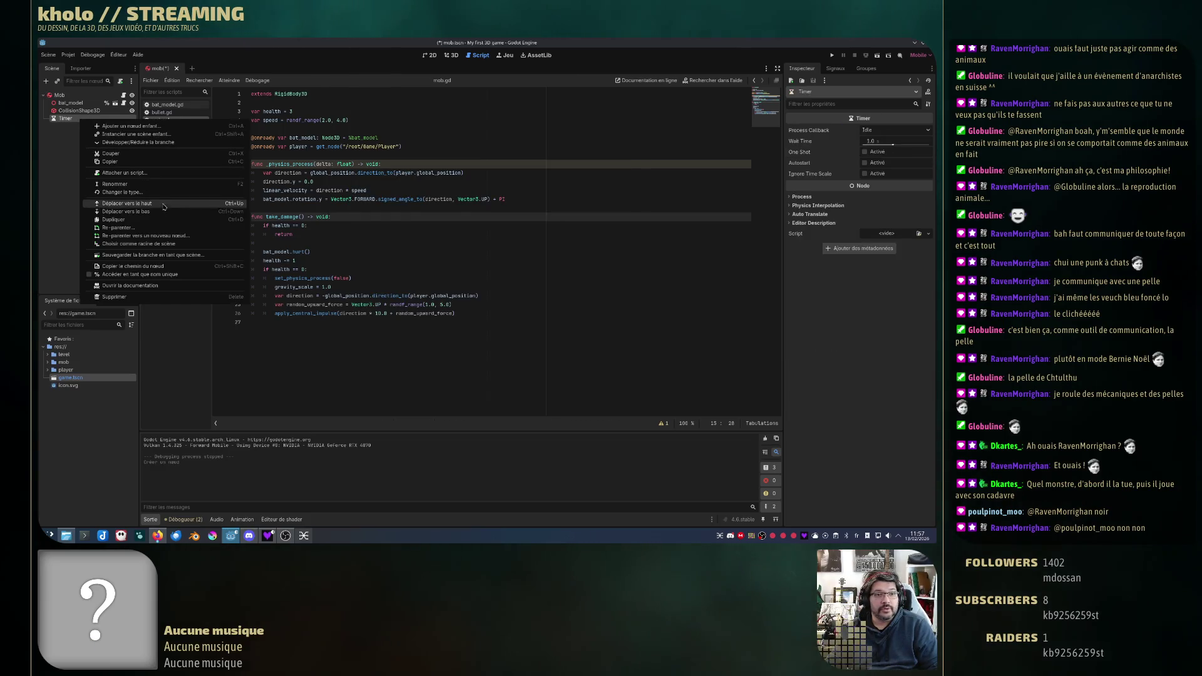
left_click(141, 276)
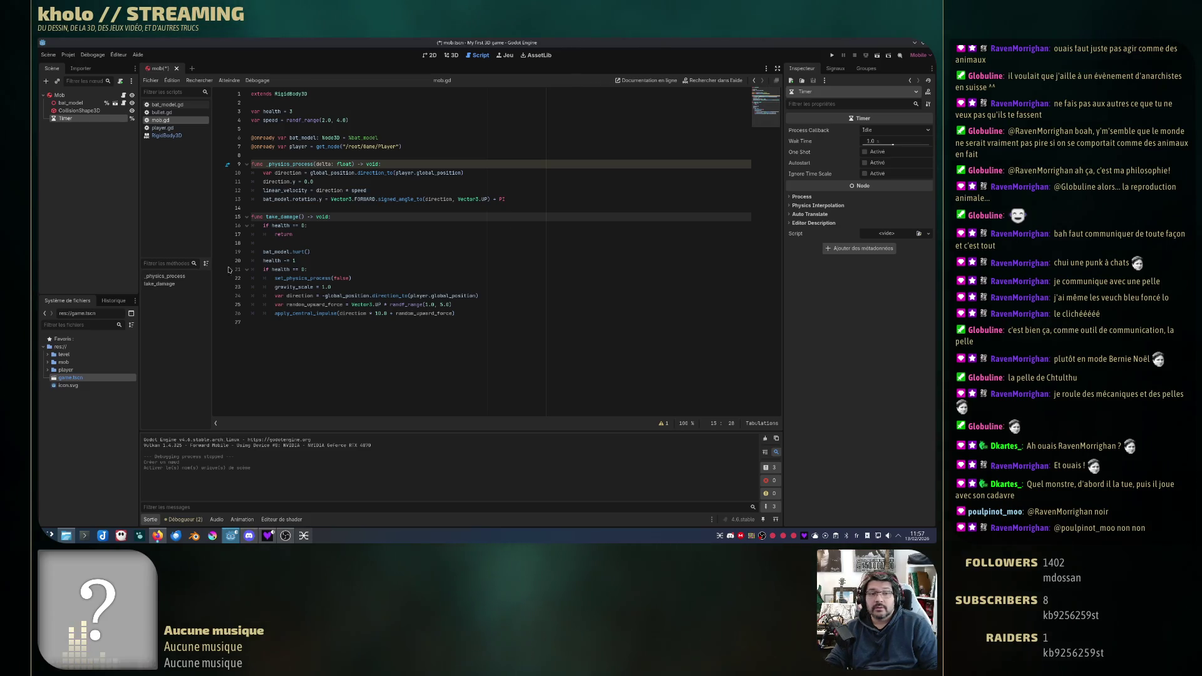
left_click_drag(63, 122, 334, 156)
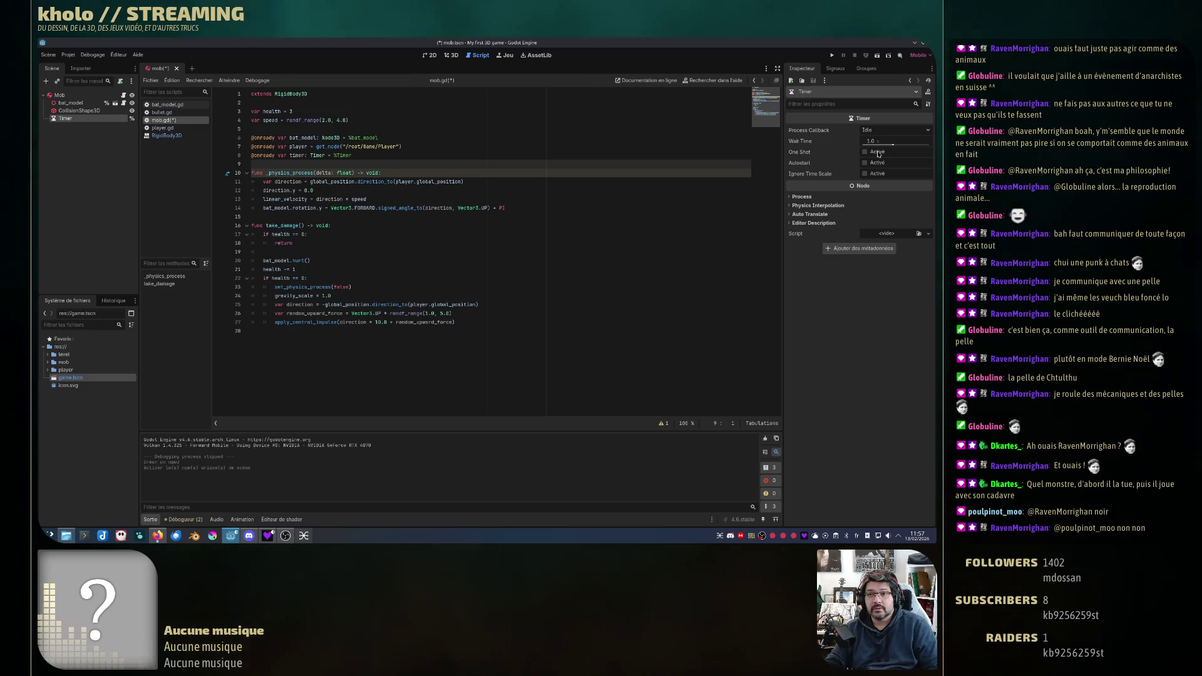
left_click(874, 142)
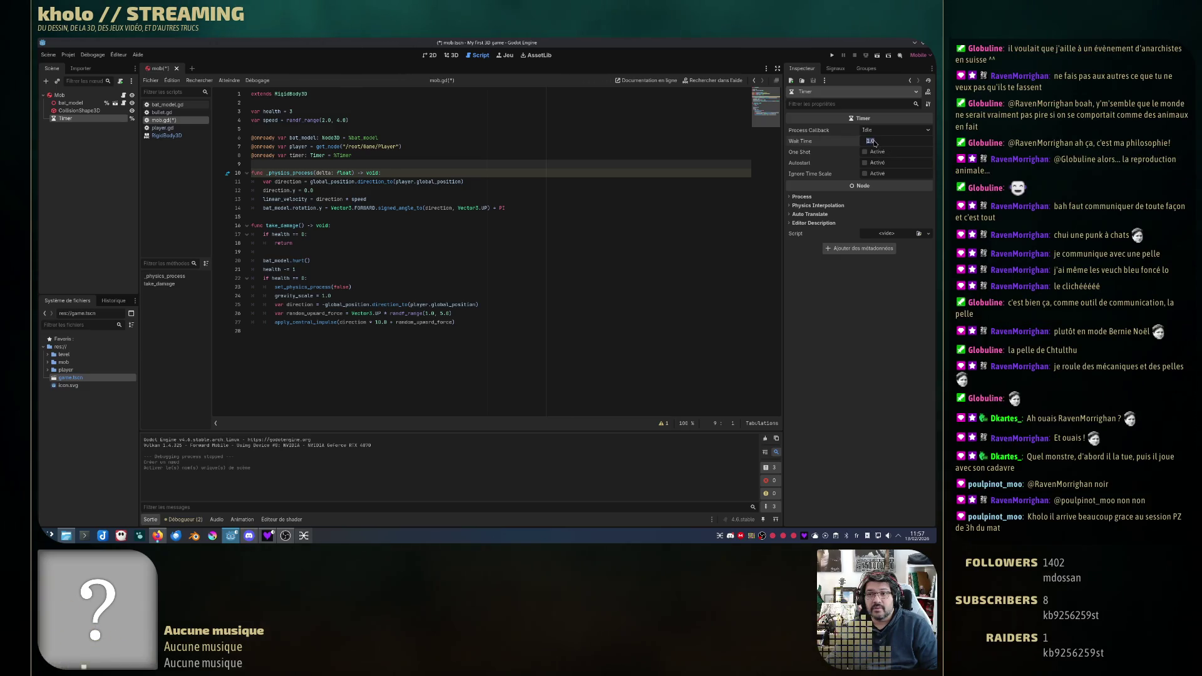
Step: Give the Timer a 3-second Wait Time and enable One Shot
type("23")
key("Return")
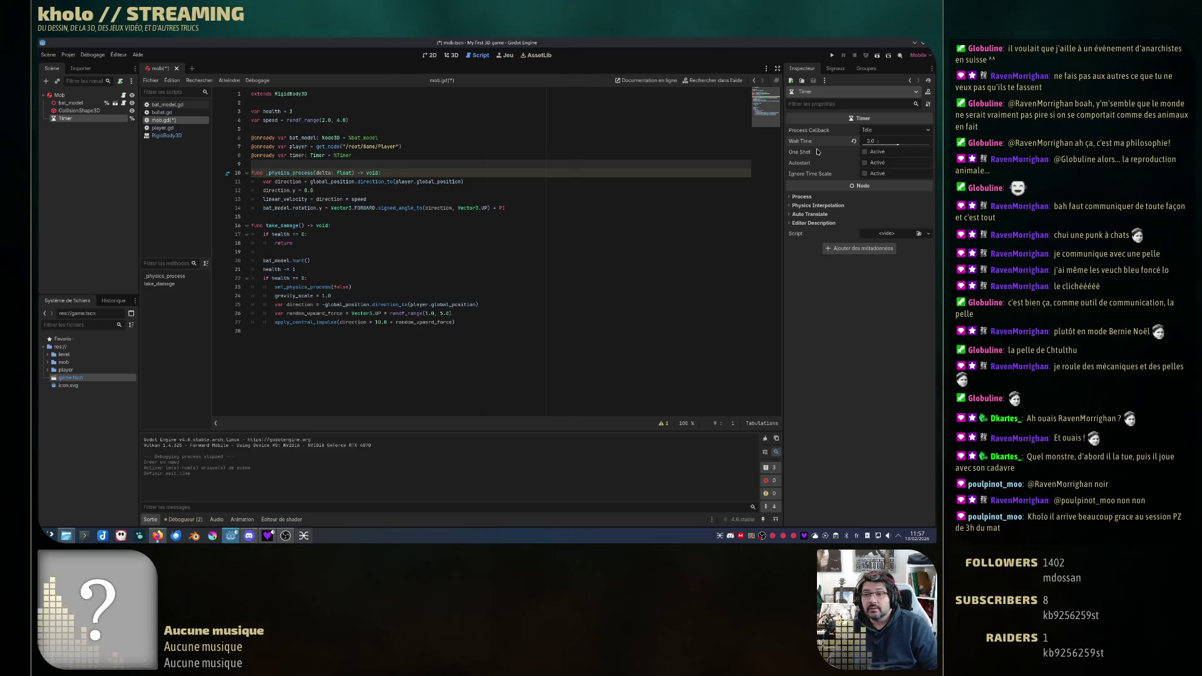
mouse_move(811, 153)
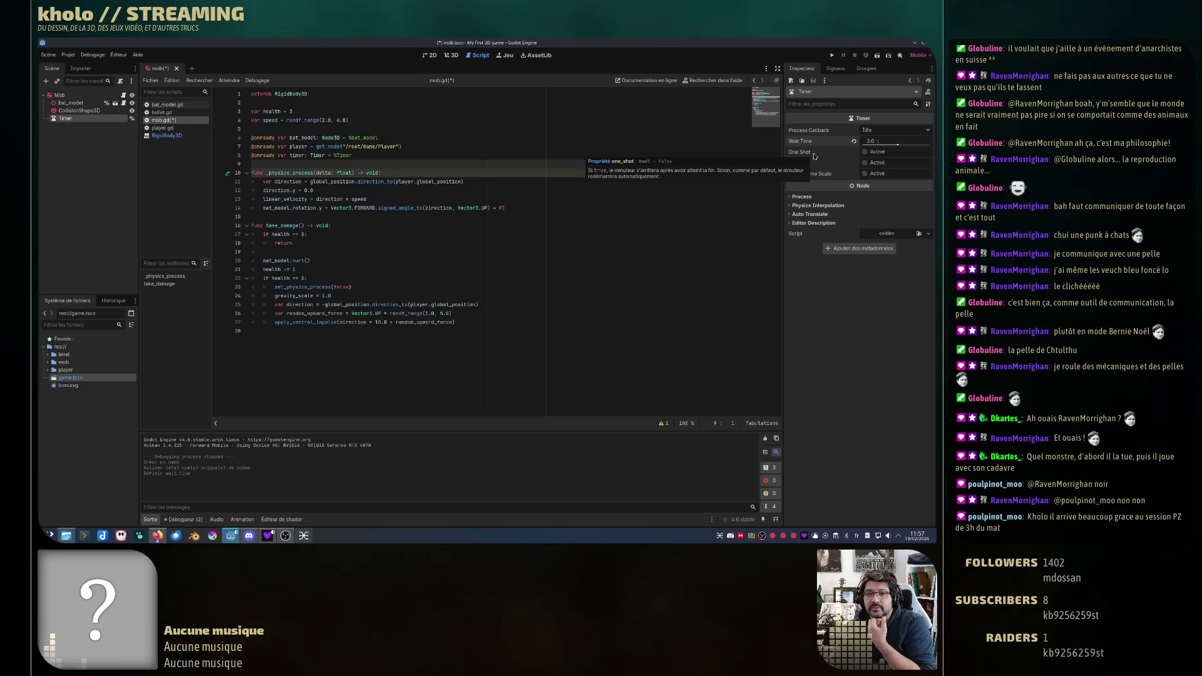
left_click(865, 152)
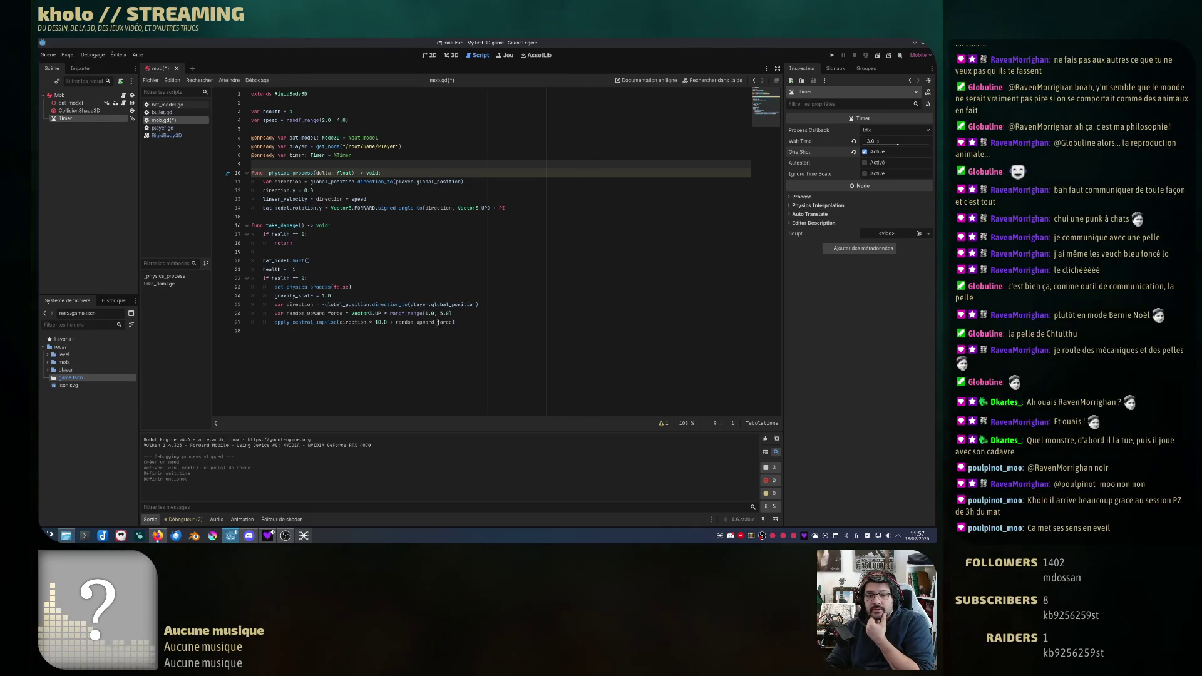
left_click(469, 323)
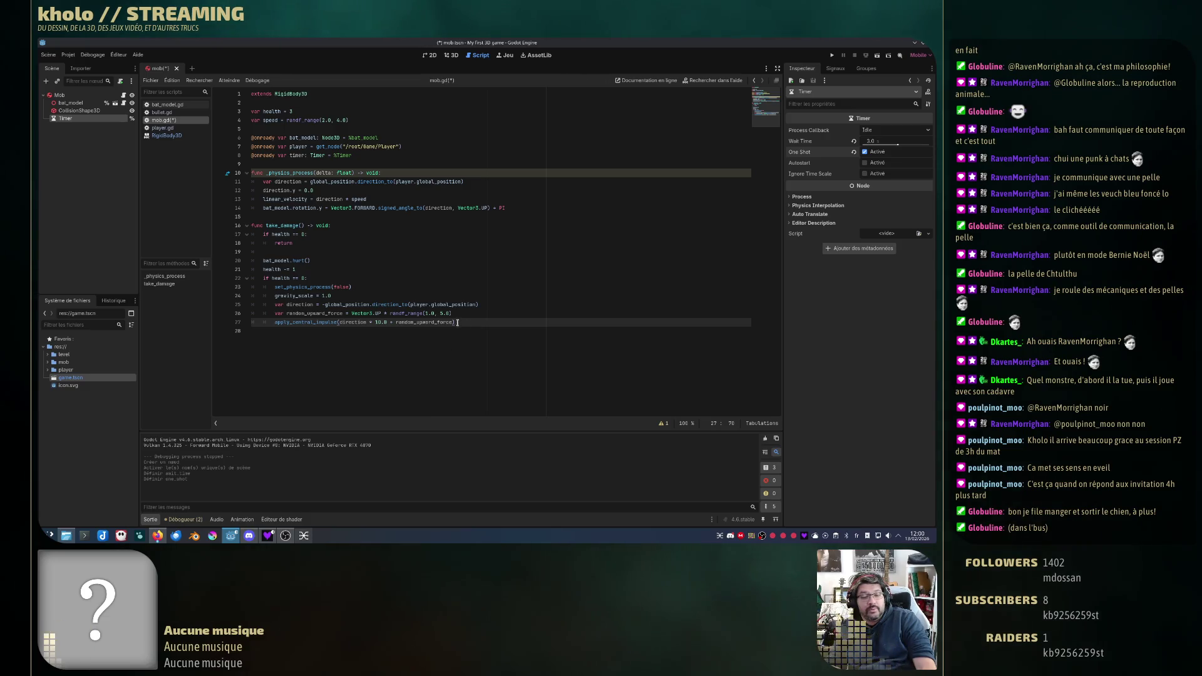
Step: Move the caret to line 26 and check the unused delta parameter warning details
key("Up")
key("Down")
key("Up")
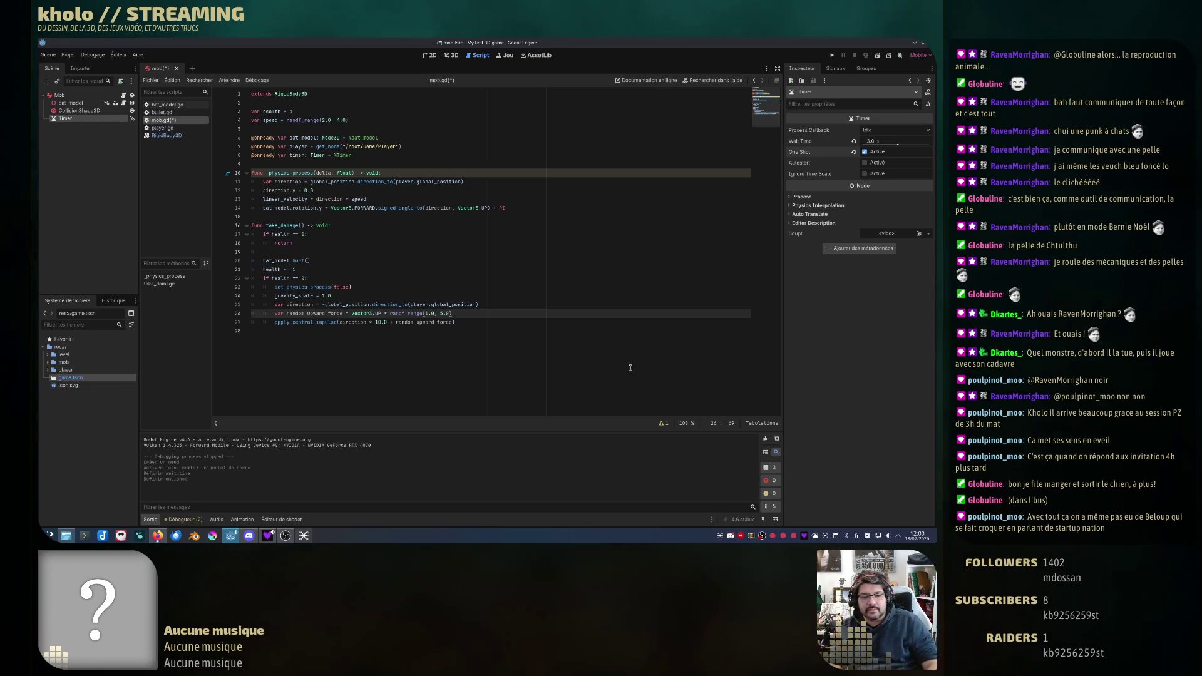
left_click(663, 426)
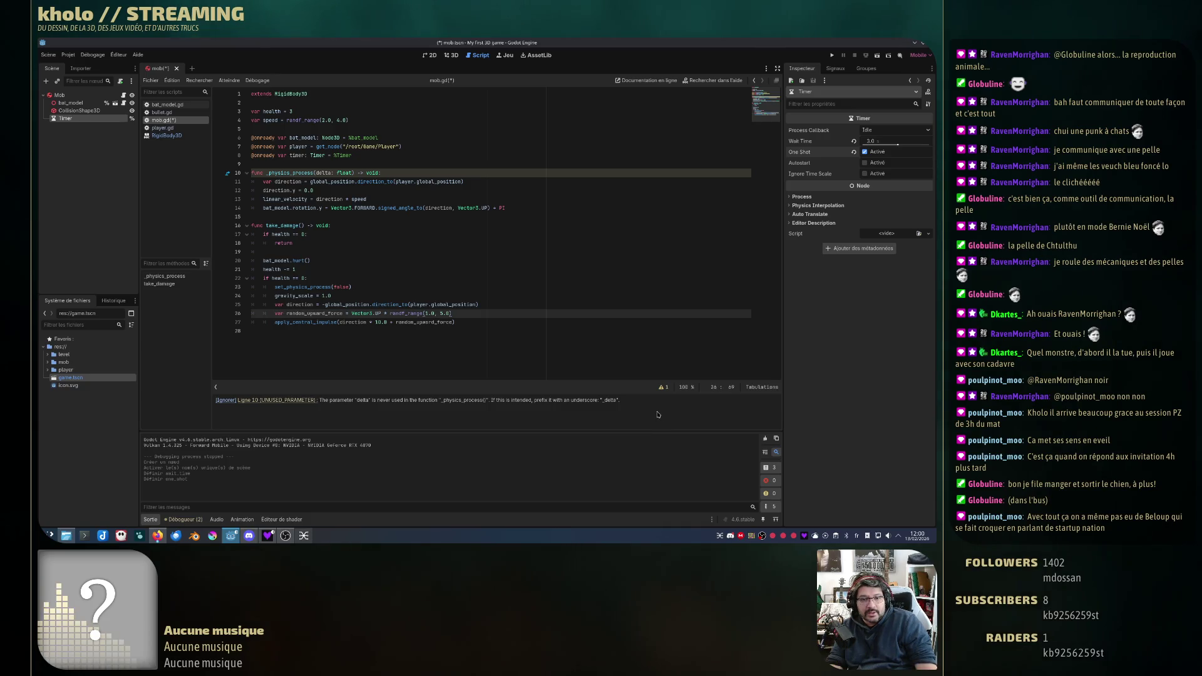
left_click(663, 388)
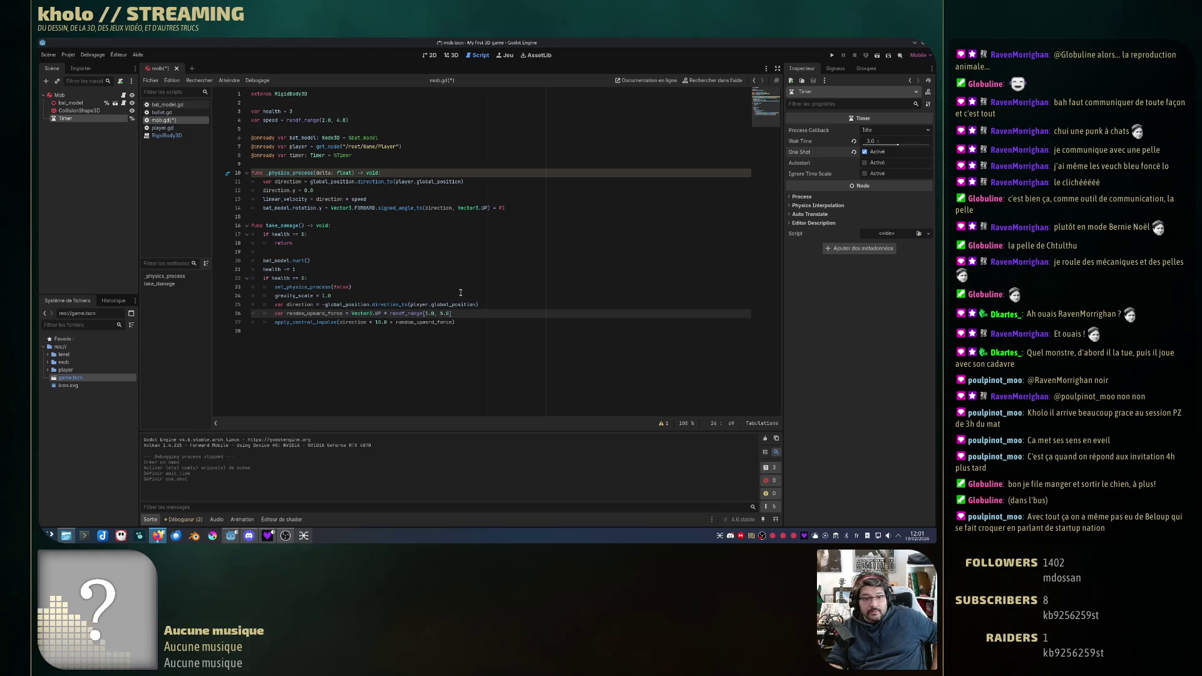
Step: Add a timer.start() line directly under 'if health <= 0:' in take_damage
key("Up")
key("Up")
key("Up")
key("Up")
key("Return")
type("t")
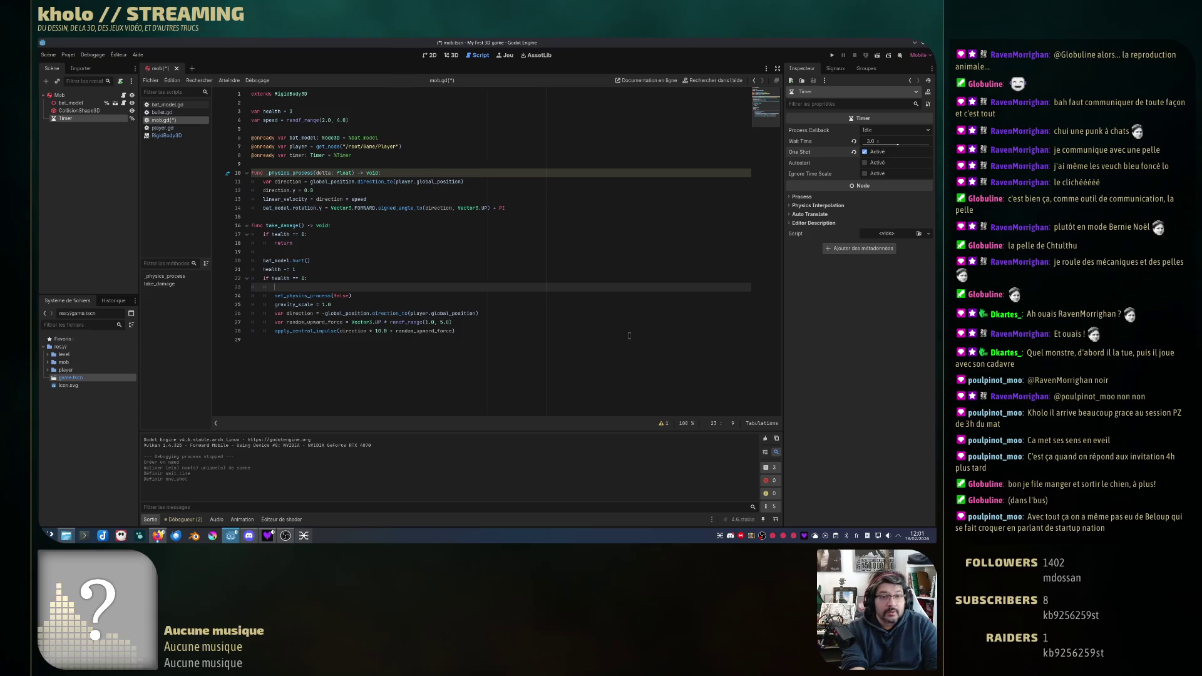
type("imer.")
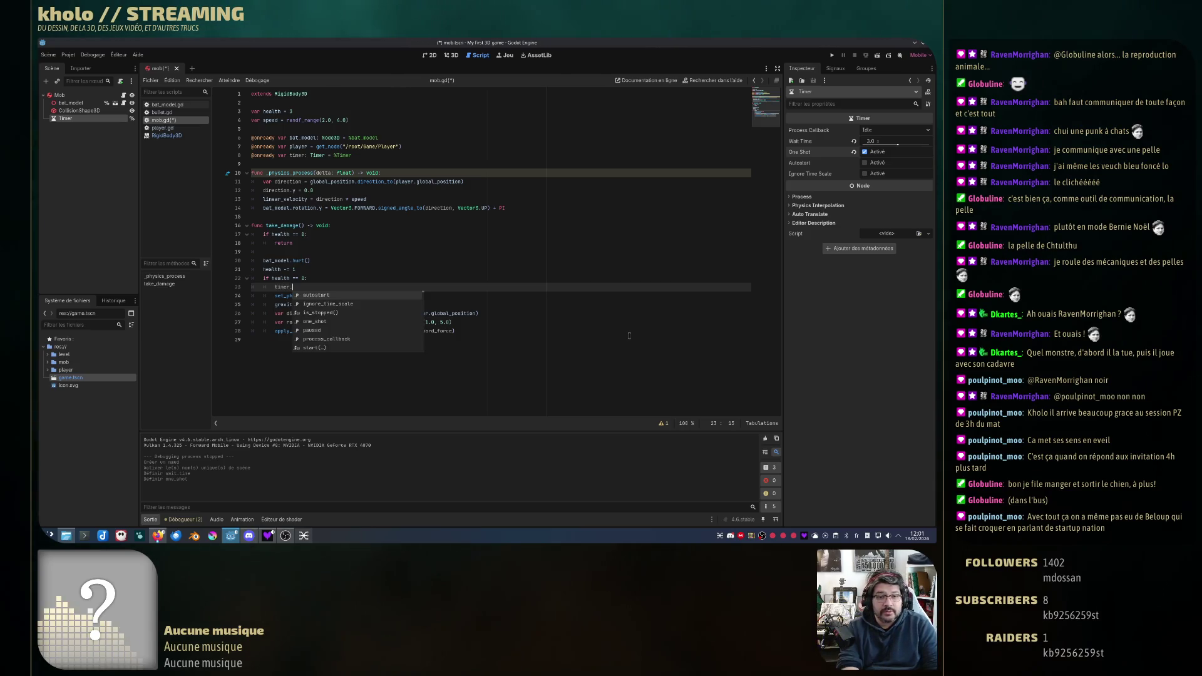
type("start")
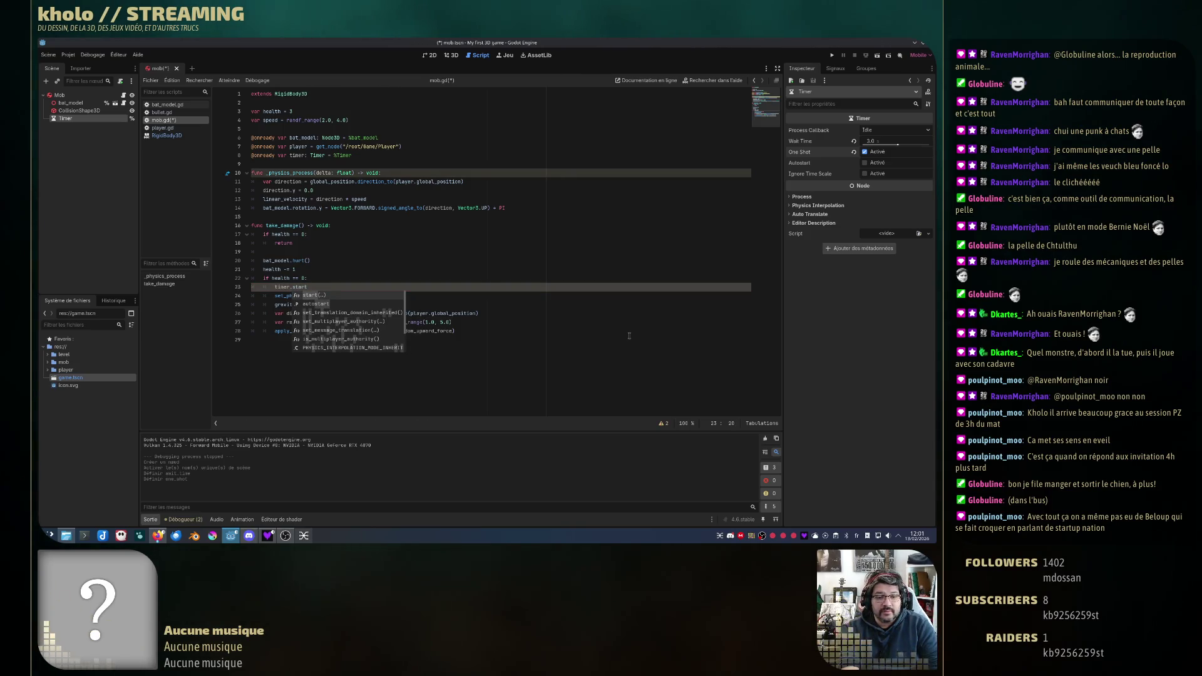
key("Return")
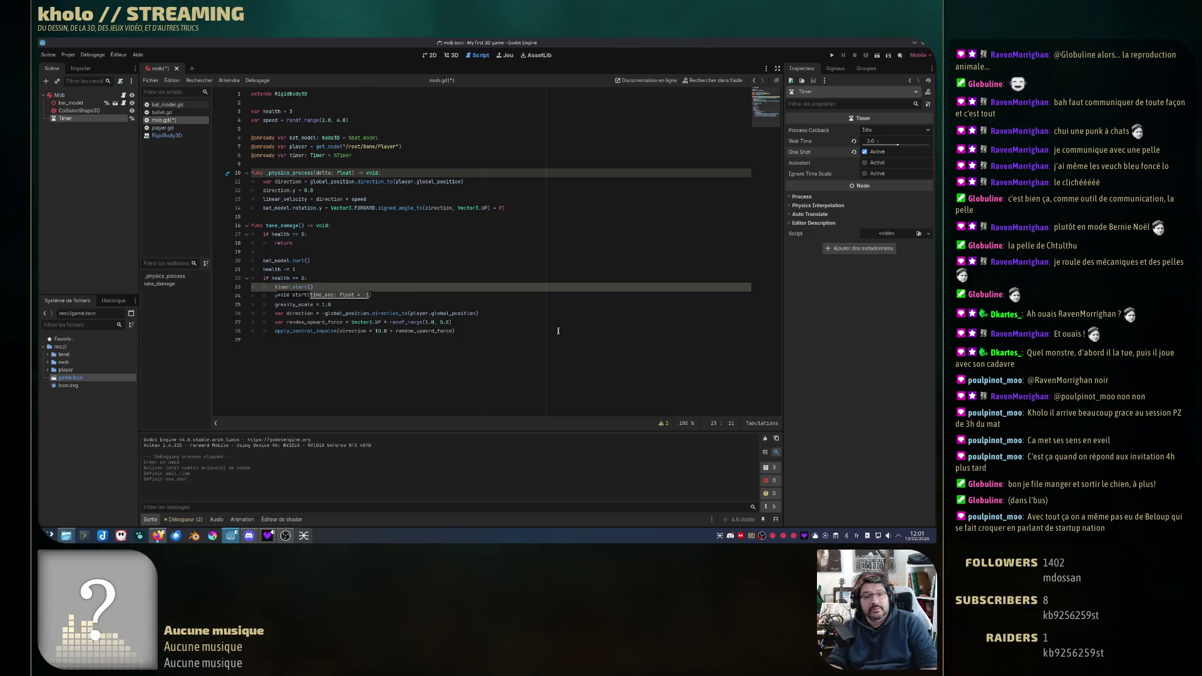
left_click(504, 328)
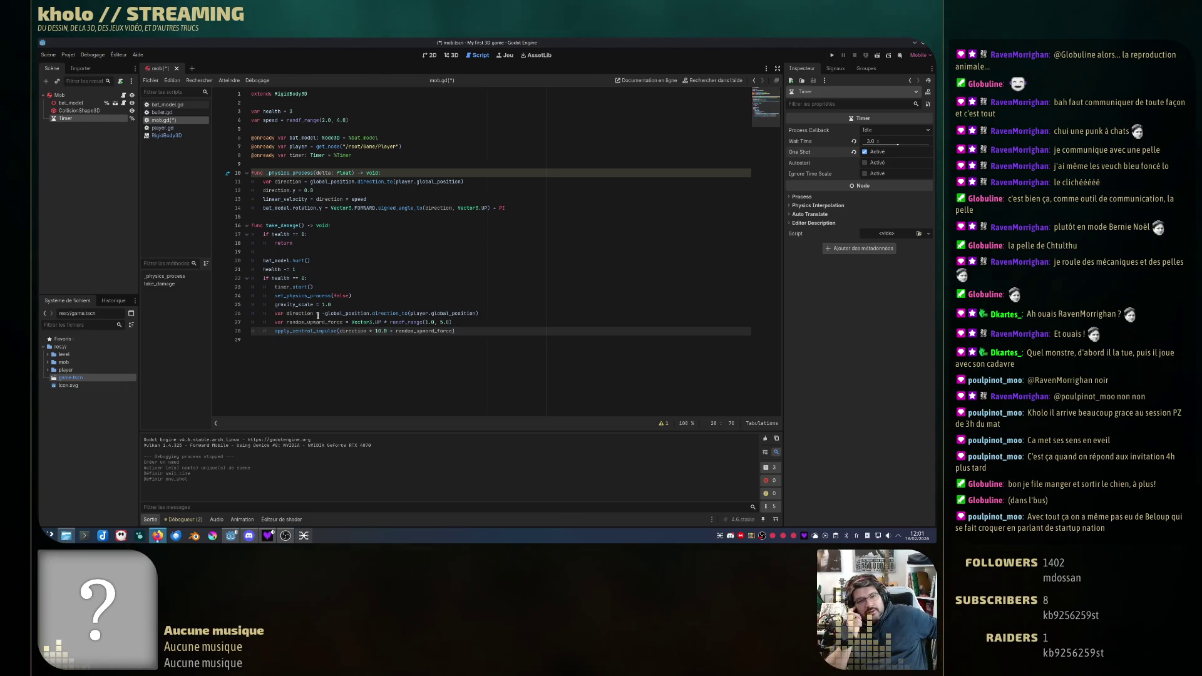
type("set_physics_process(false)")
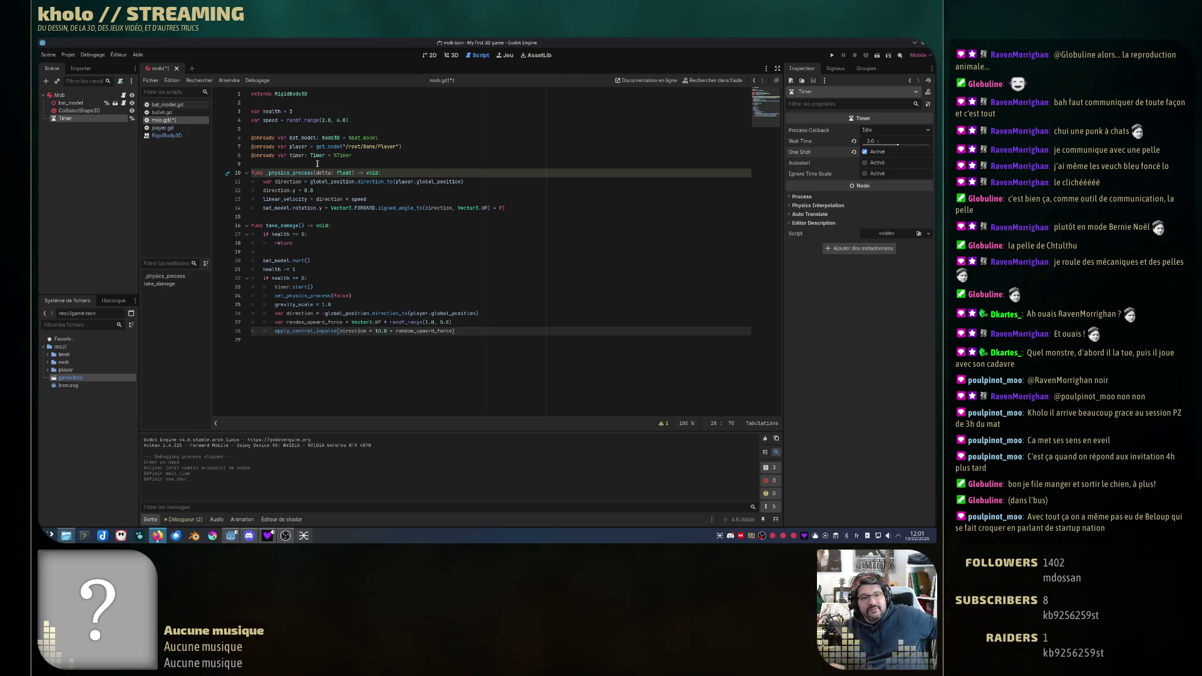
Step: Read the documentation for _physics_process and start, then show the Timer's Signals list
left_click(268, 172)
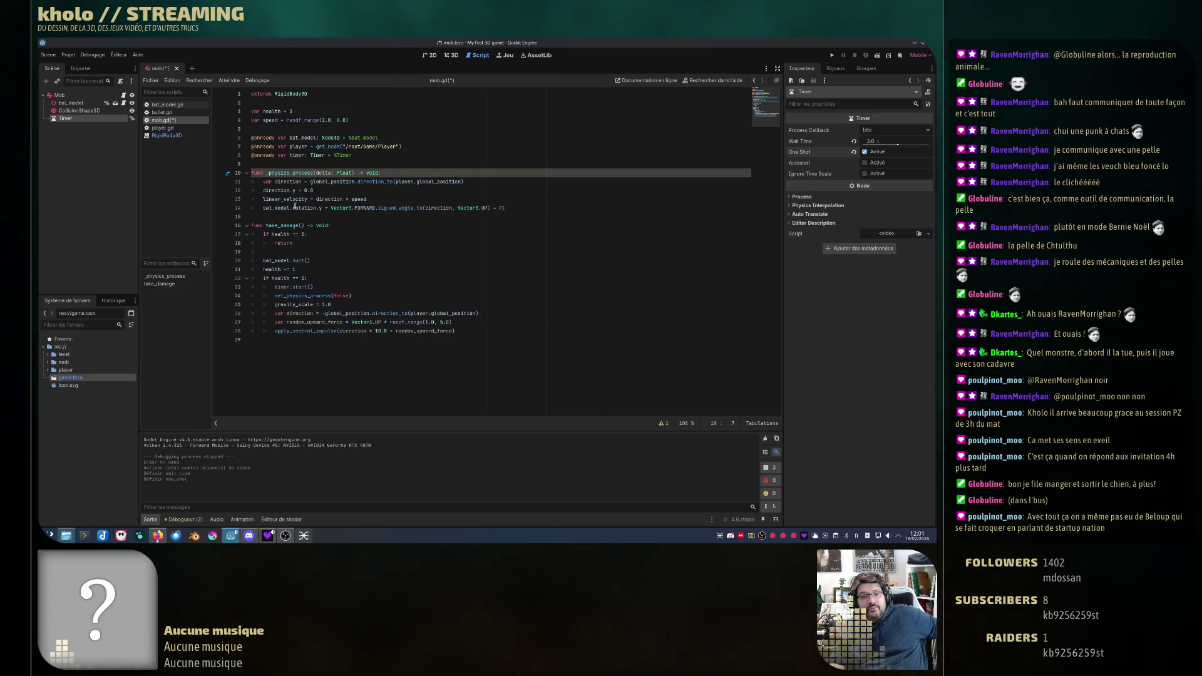
left_click(516, 208)
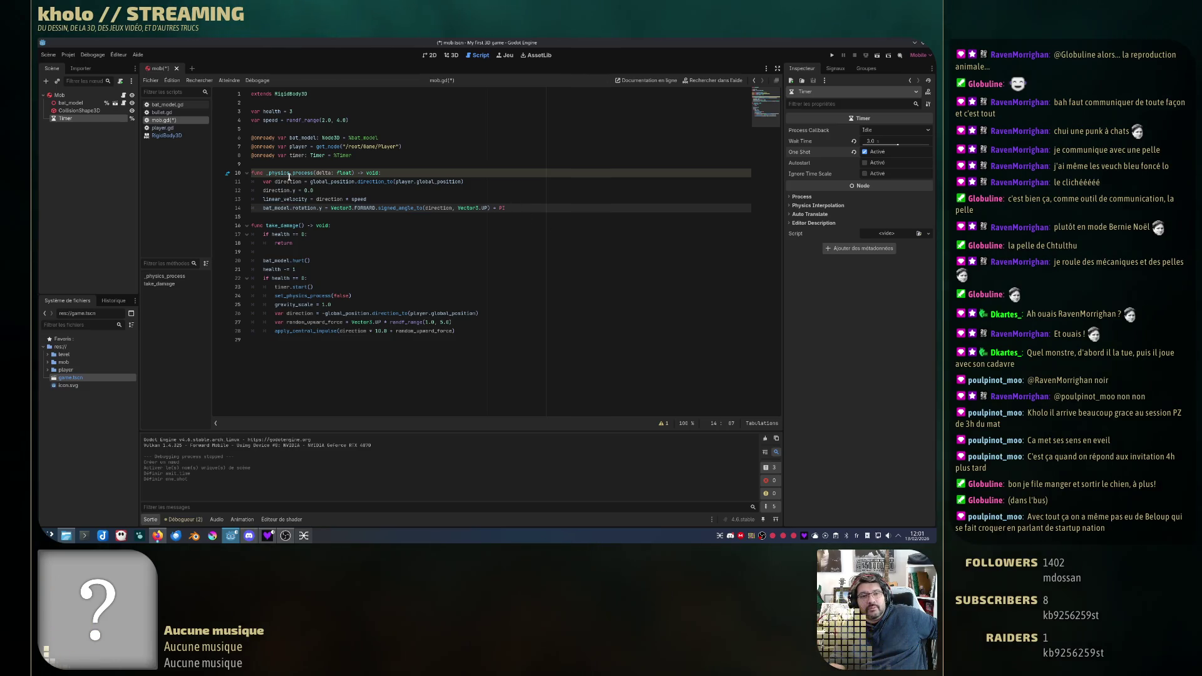
left_click(289, 173)
double_click(289, 172)
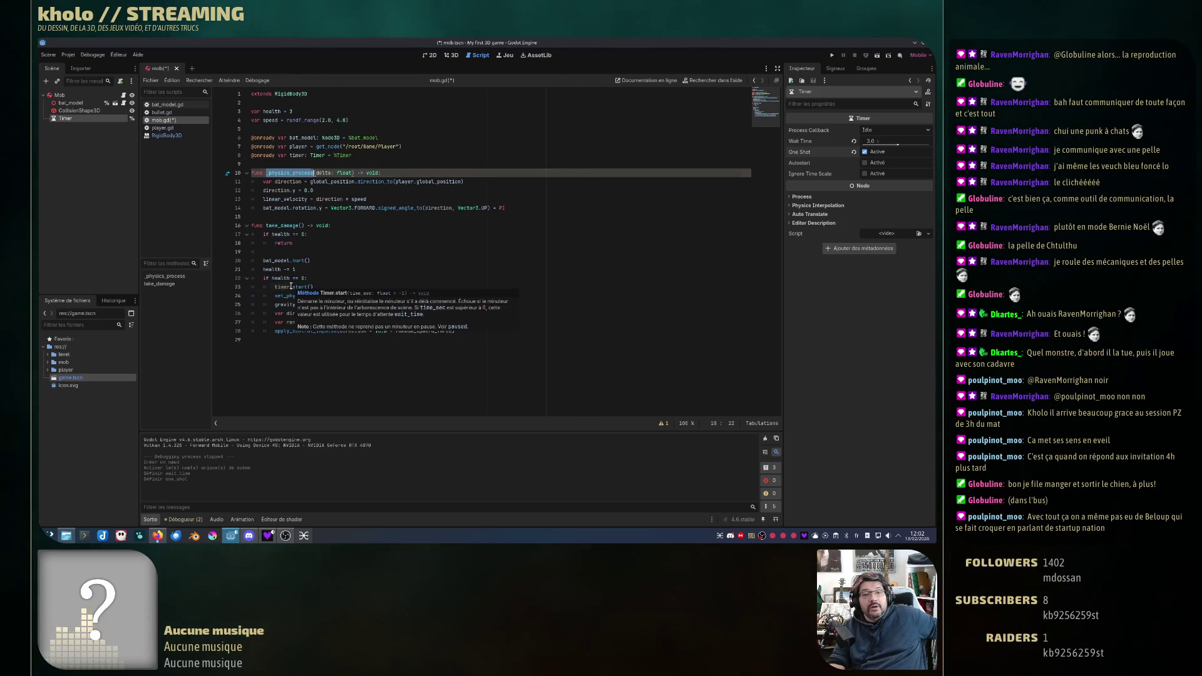
double_click(301, 286)
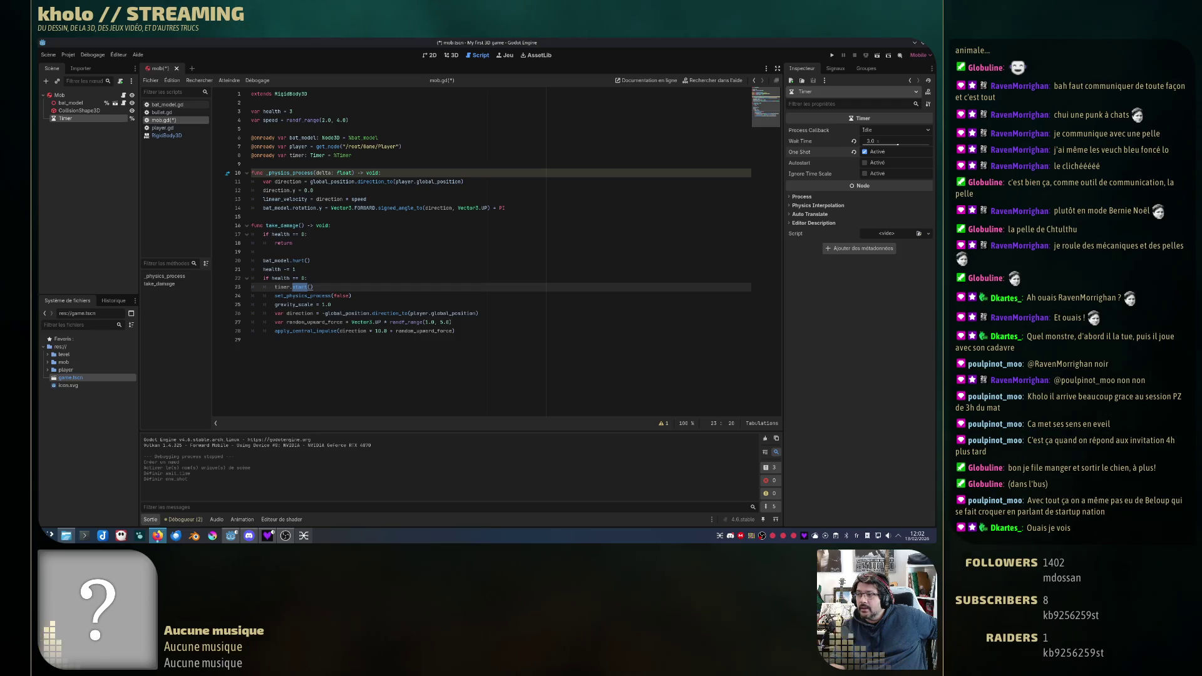
left_click(833, 69)
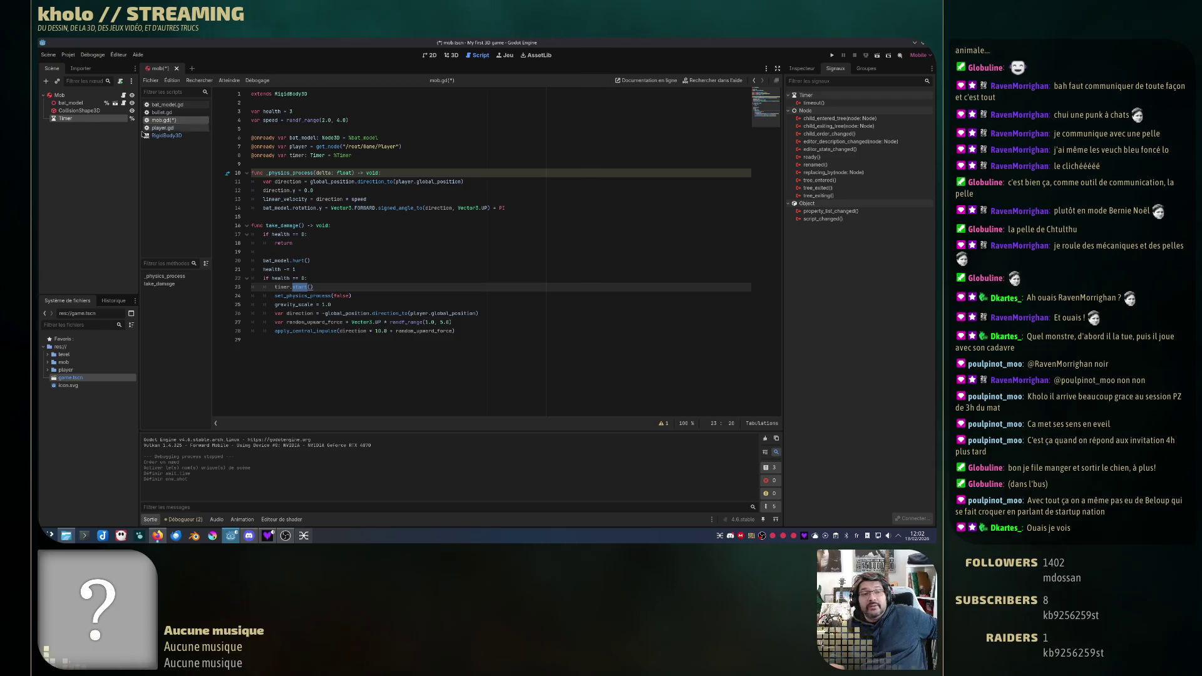
left_click(812, 102)
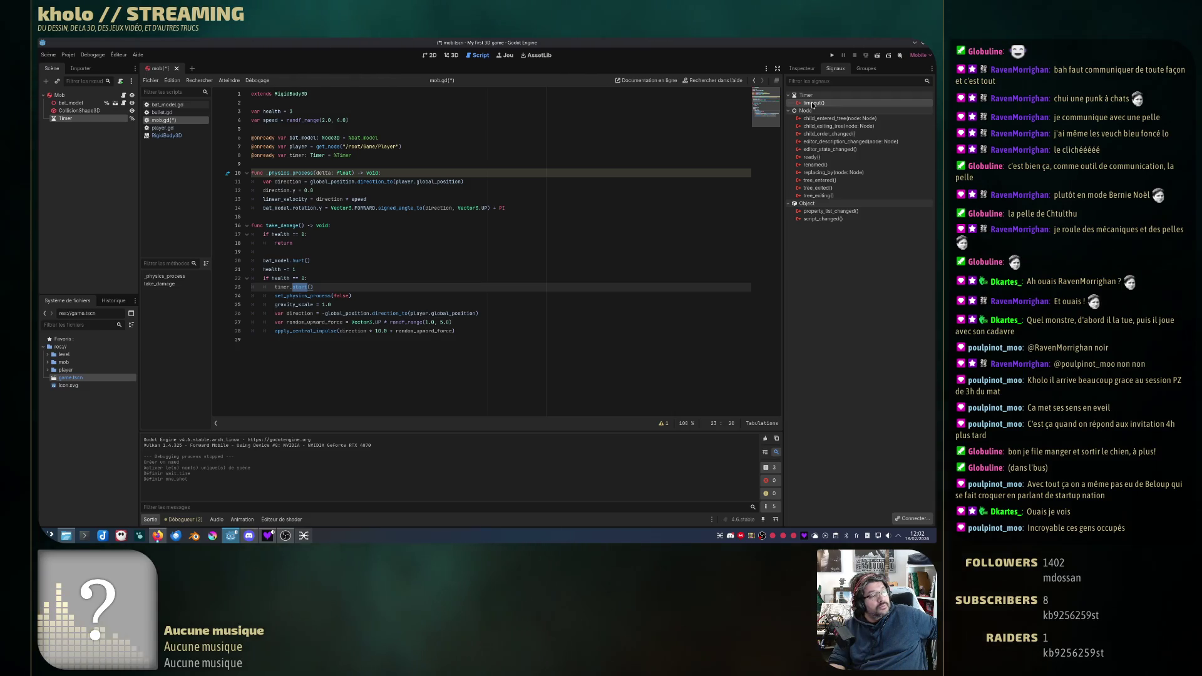
right_click(812, 104)
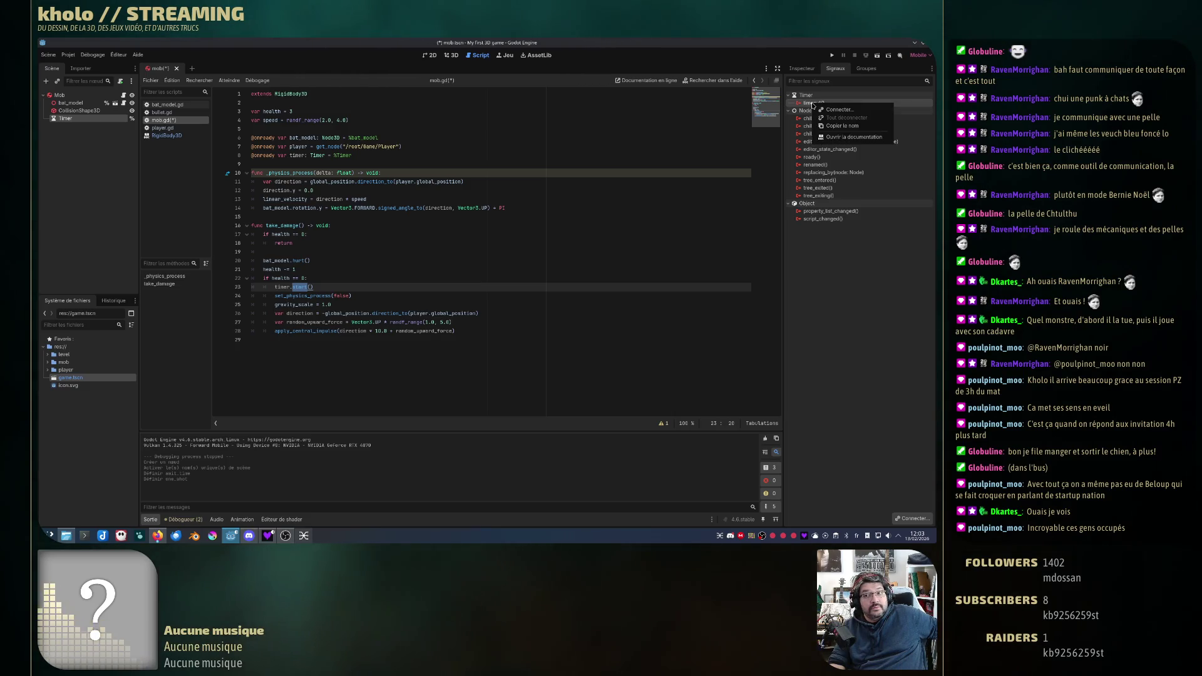
left_click(739, 208)
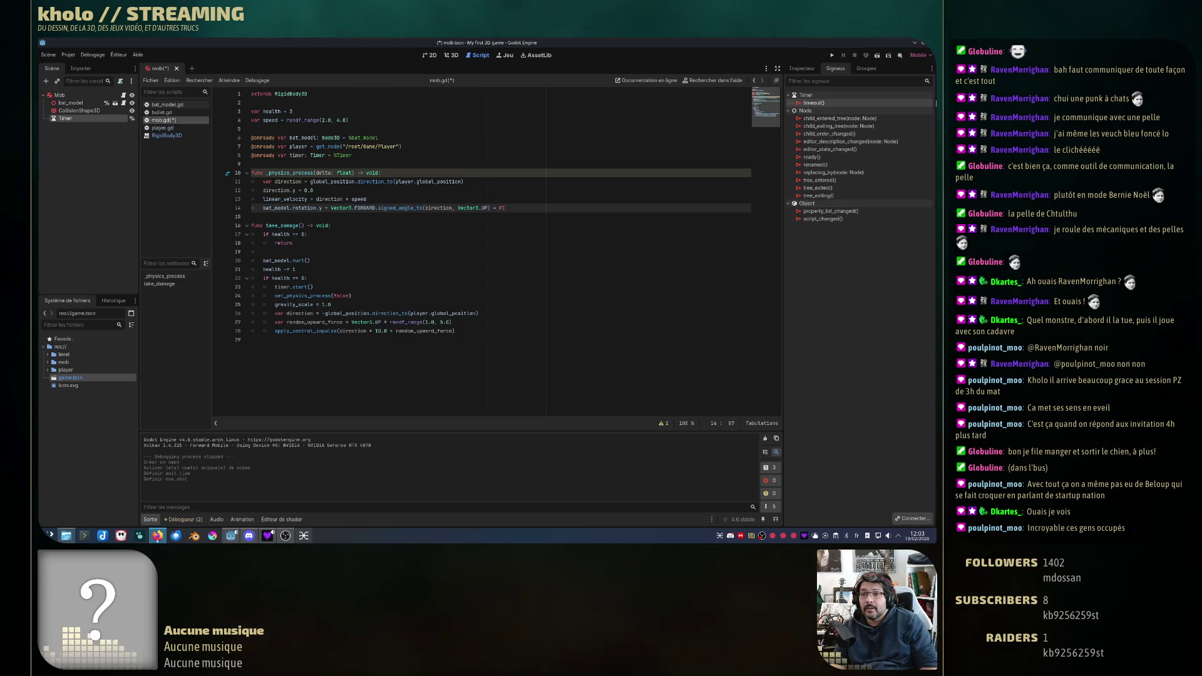
double_click(814, 102)
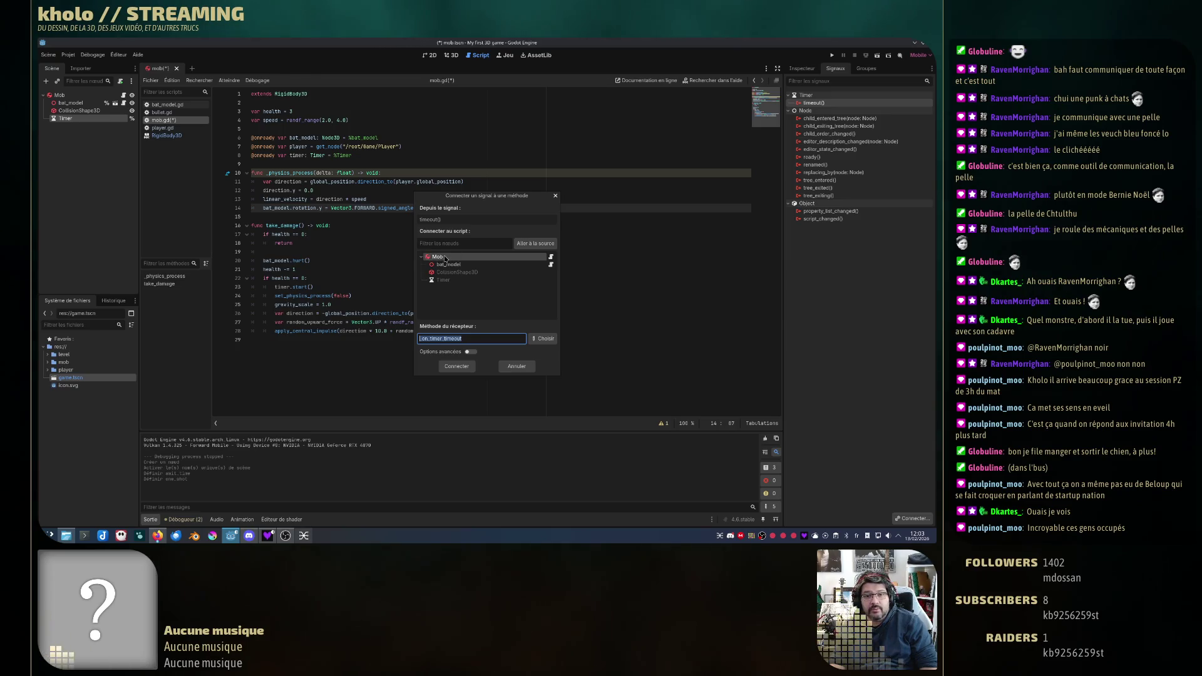
Step: Connect the Timer's timeout signal to mob.gd, keeping the receiver method _on_timer_timeout
left_click(465, 338)
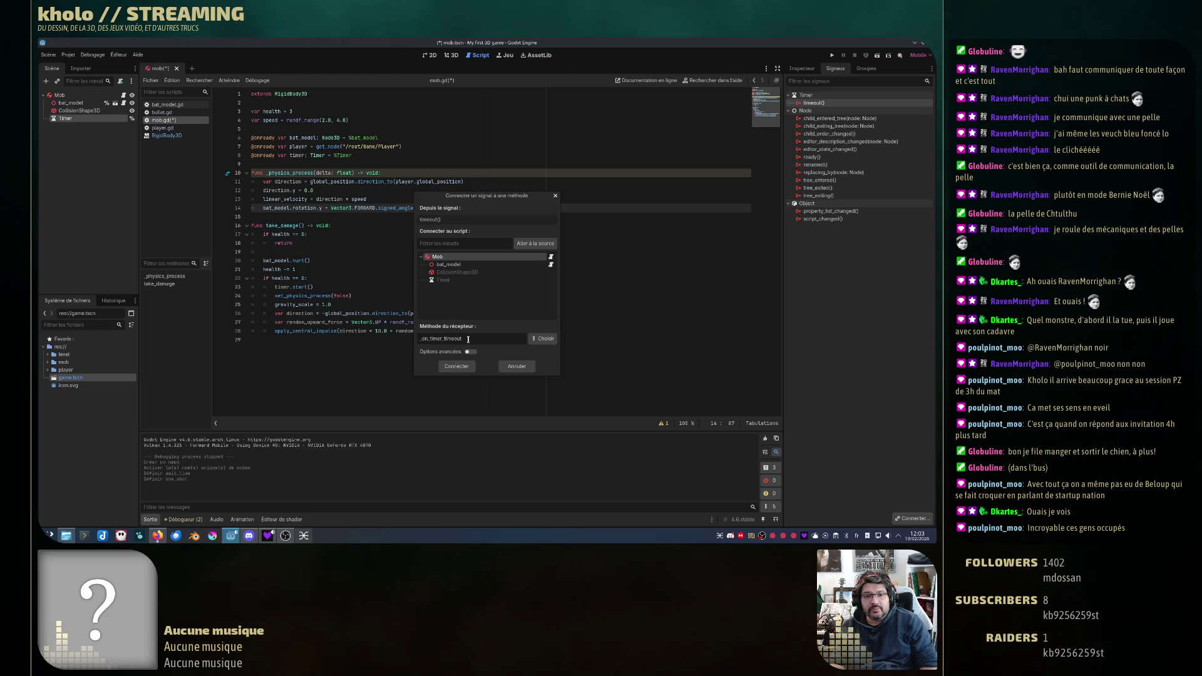
double_click(463, 339)
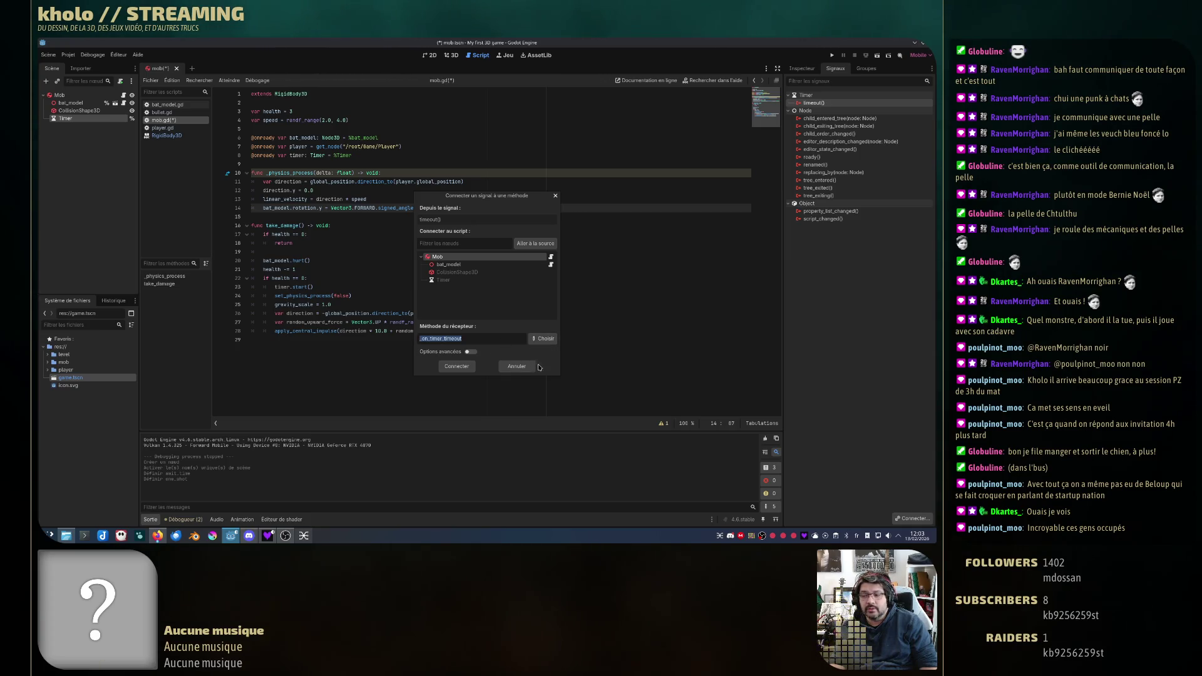
left_click(456, 366)
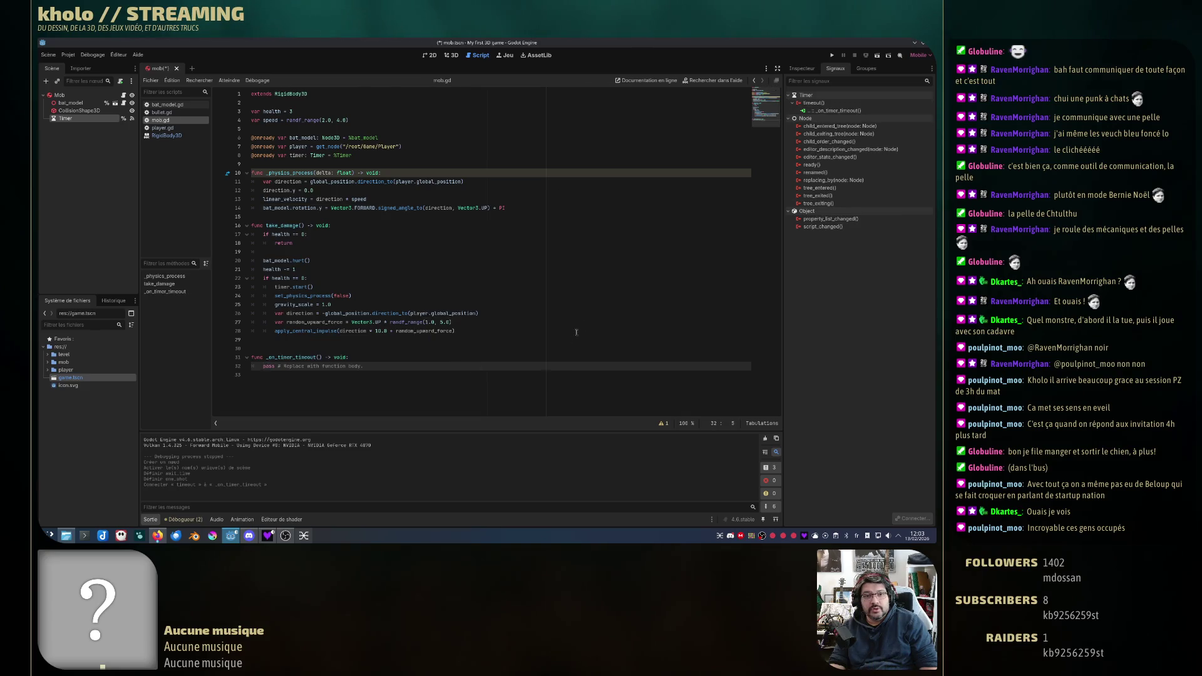
left_click(350, 348)
Step: Replace pass in _on_timer_timeout with queue_free()
key("BackSpace")
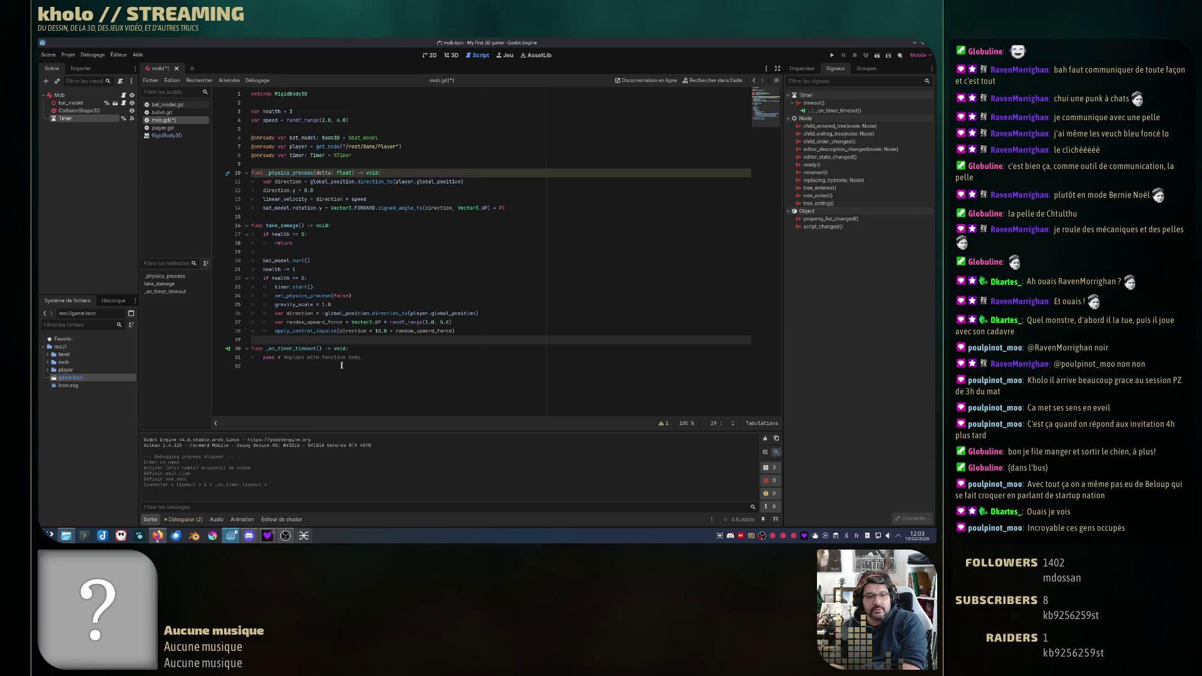
key("Down")
key("End")
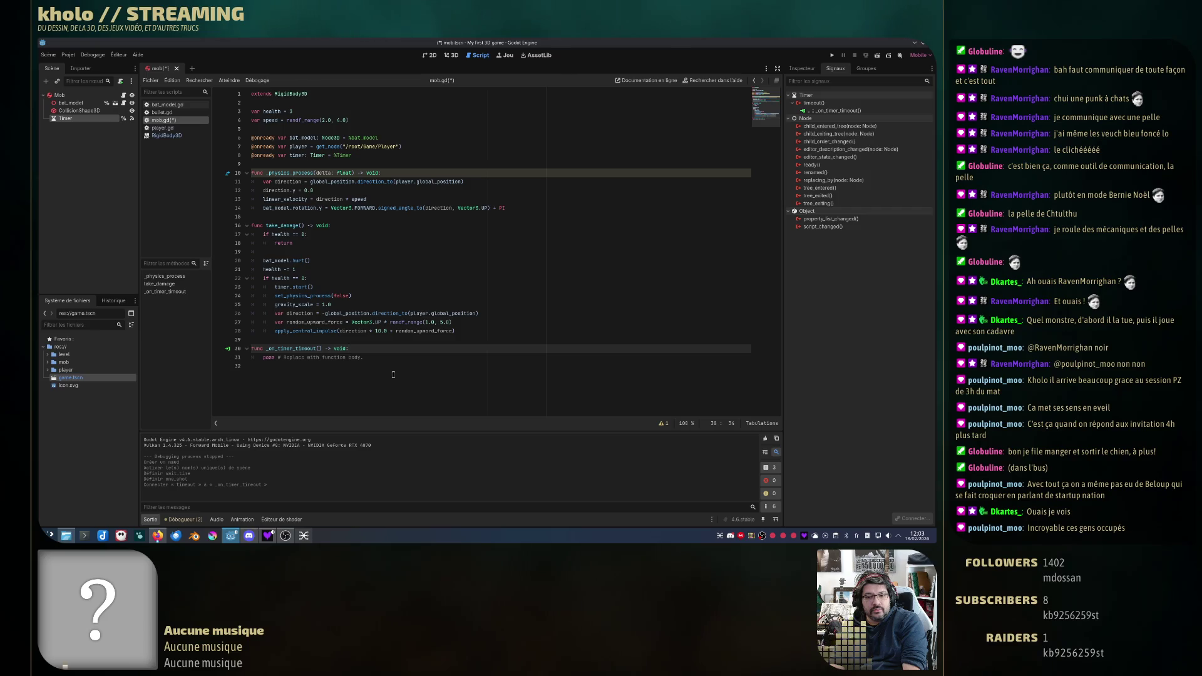
key("Return")
type("queue_free(")
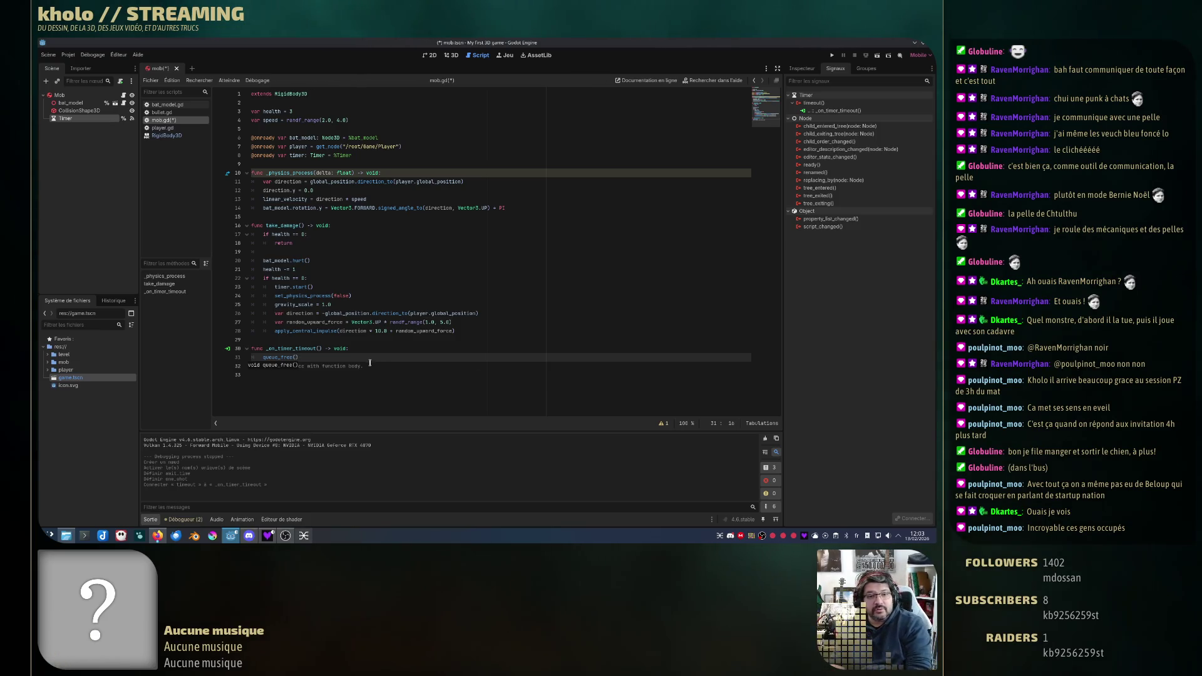
type(")")
key("shift+Down")
key("Delete")
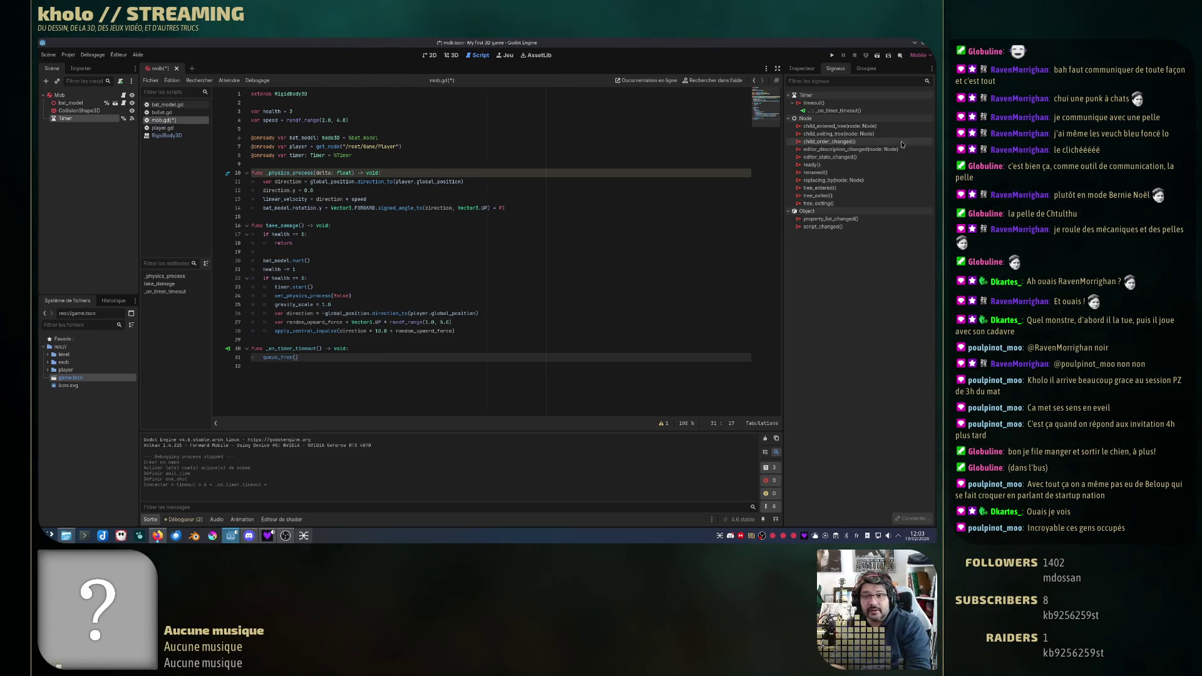
Step: Set the Timer's Wait Time to 2 seconds and run the game
left_click(804, 69)
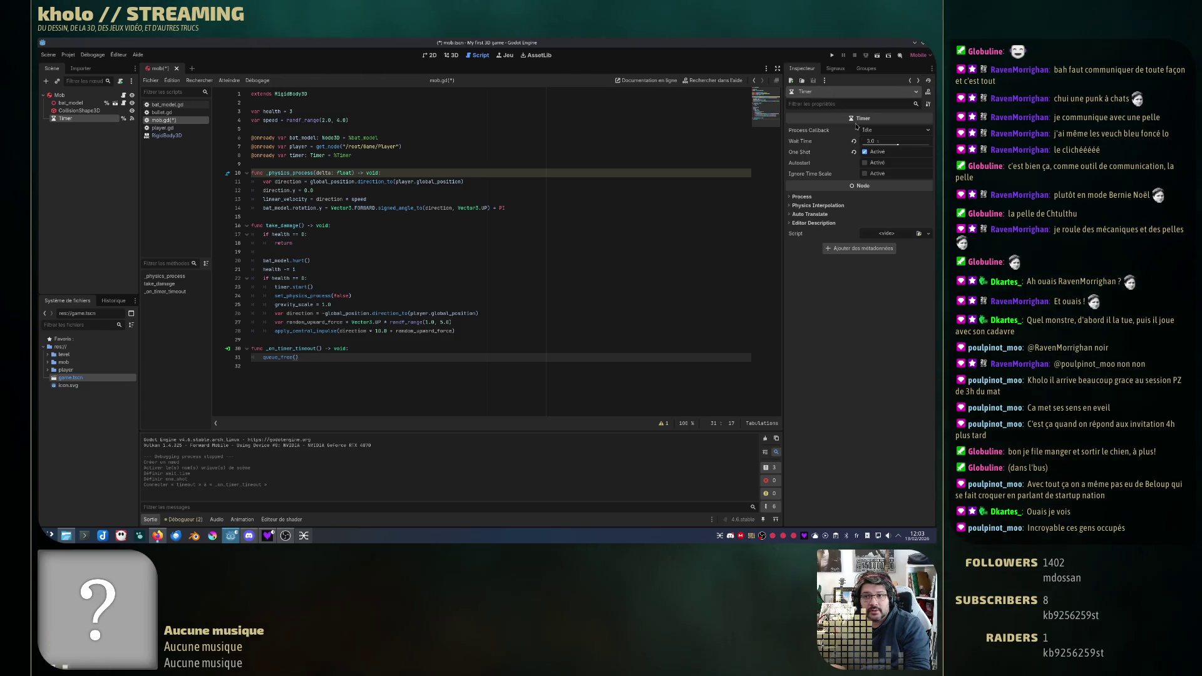
type("2")
key("Return")
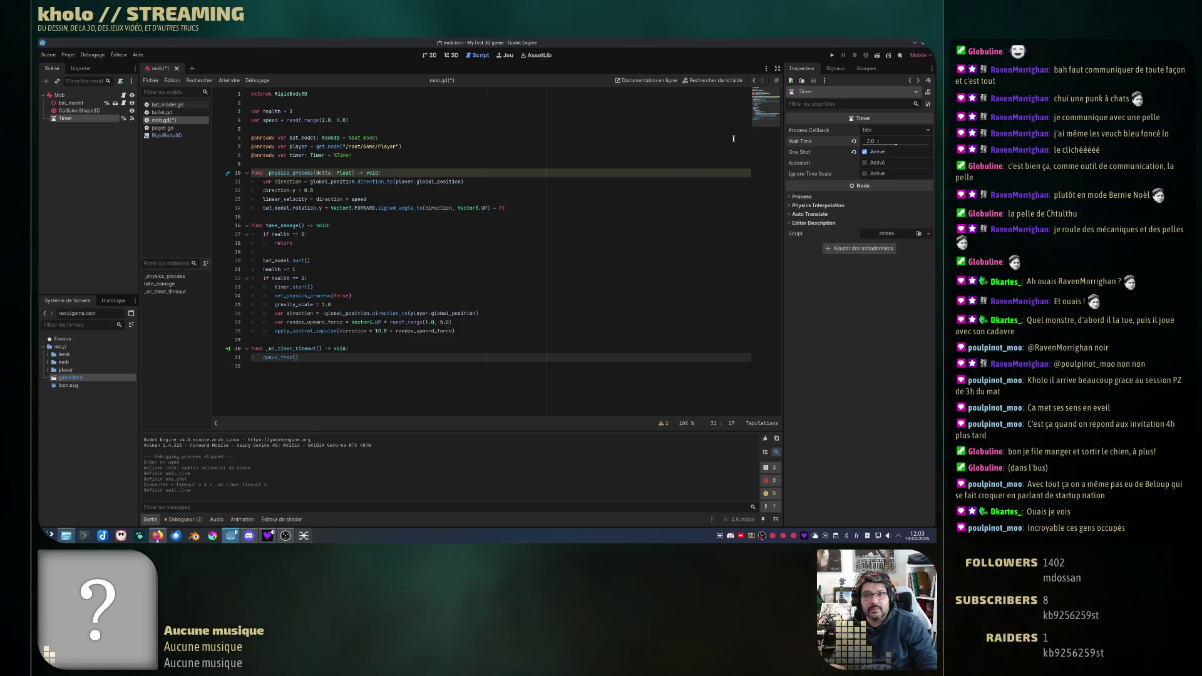
left_click(832, 55)
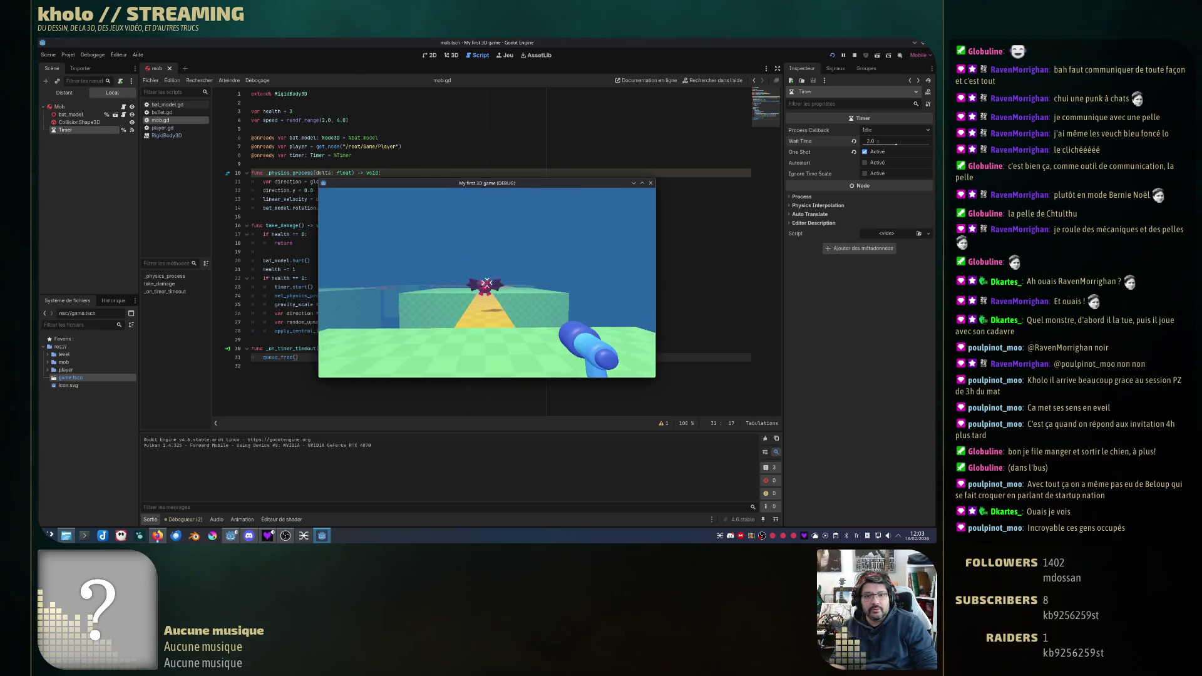
Step: Change the Timer's Wait Time to 3.0 seconds and relaunch the game
left_click(487, 283)
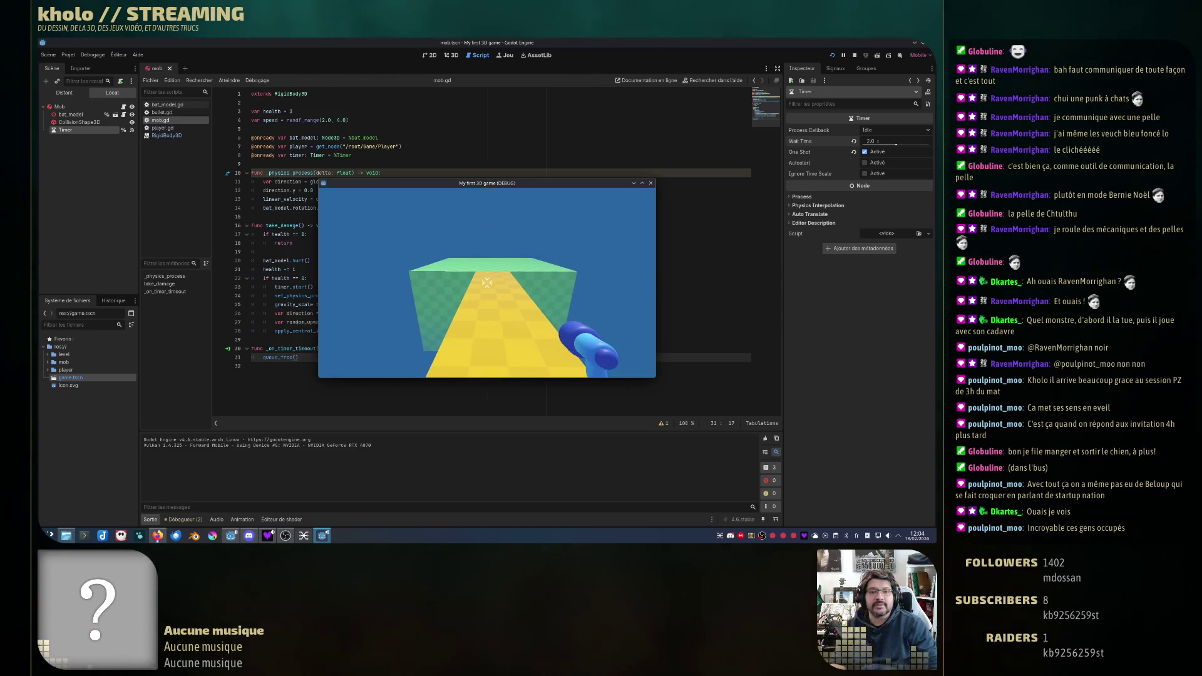
left_click(870, 144)
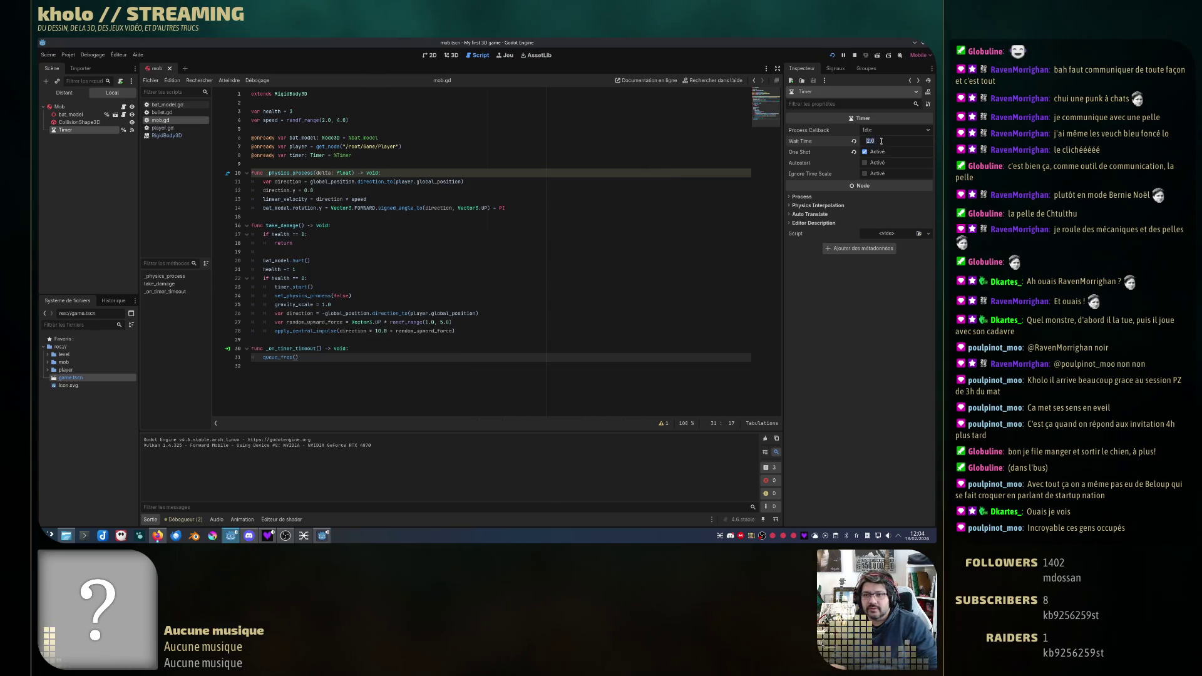
type("3")
key("Return")
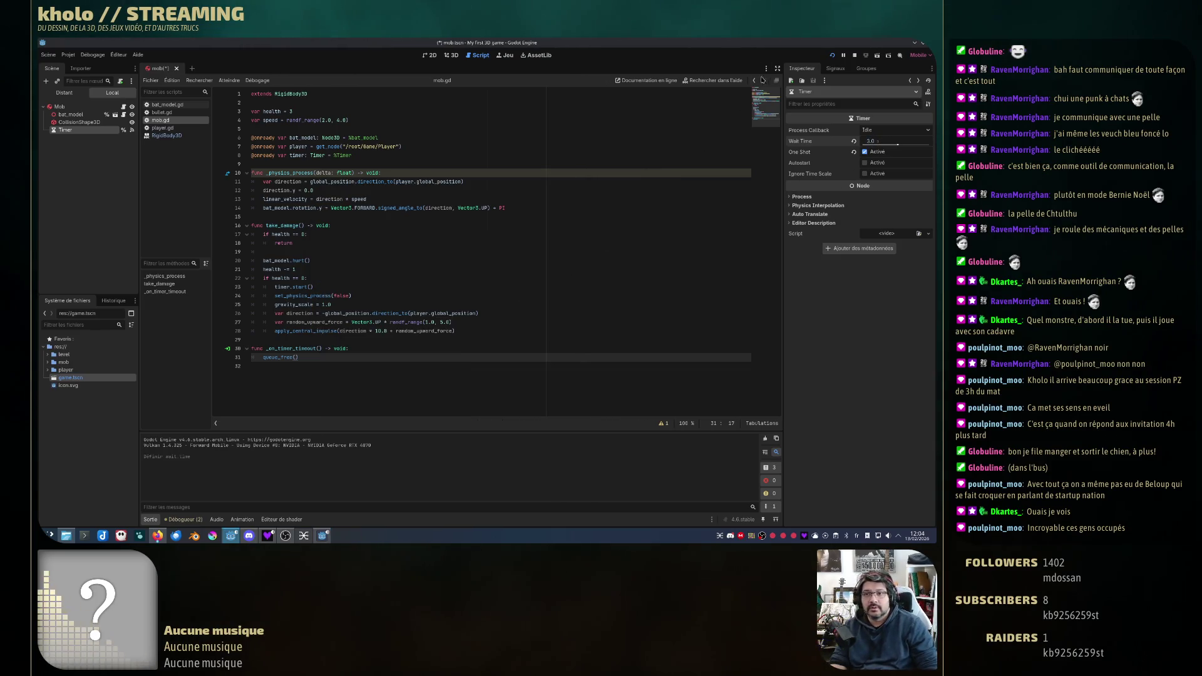
left_click(833, 56)
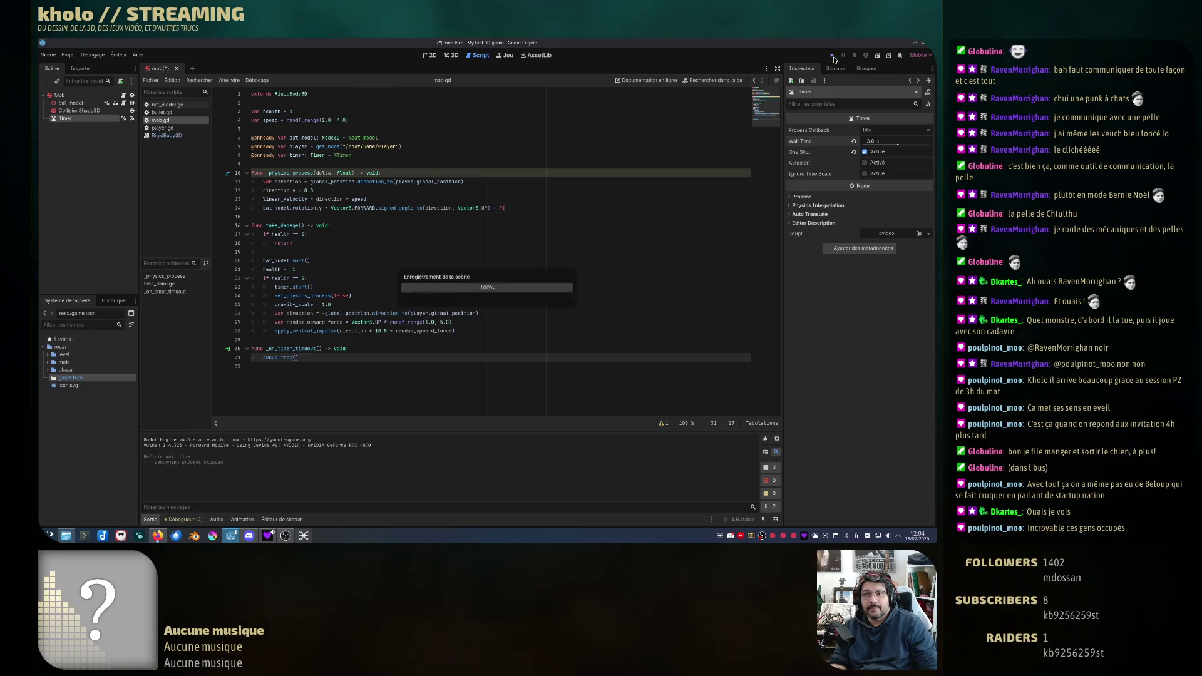
Step: Walk forward, shoot the bat over the yellow path, then close the game window
mouse_move(487, 283)
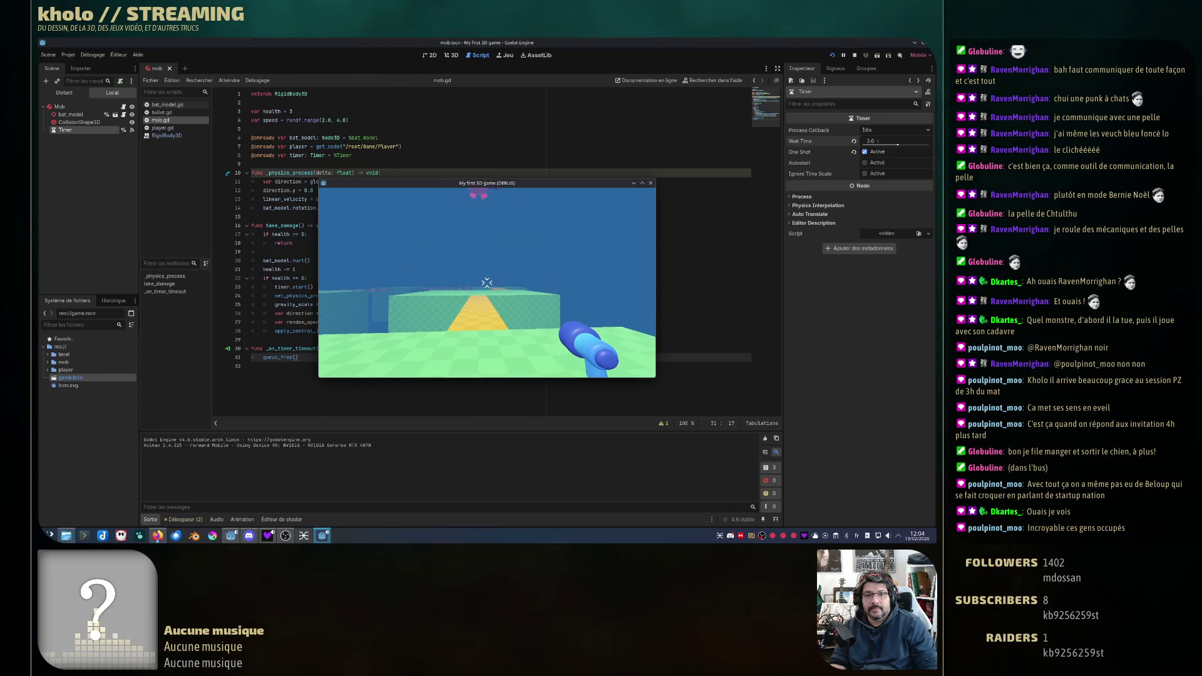
key("w")
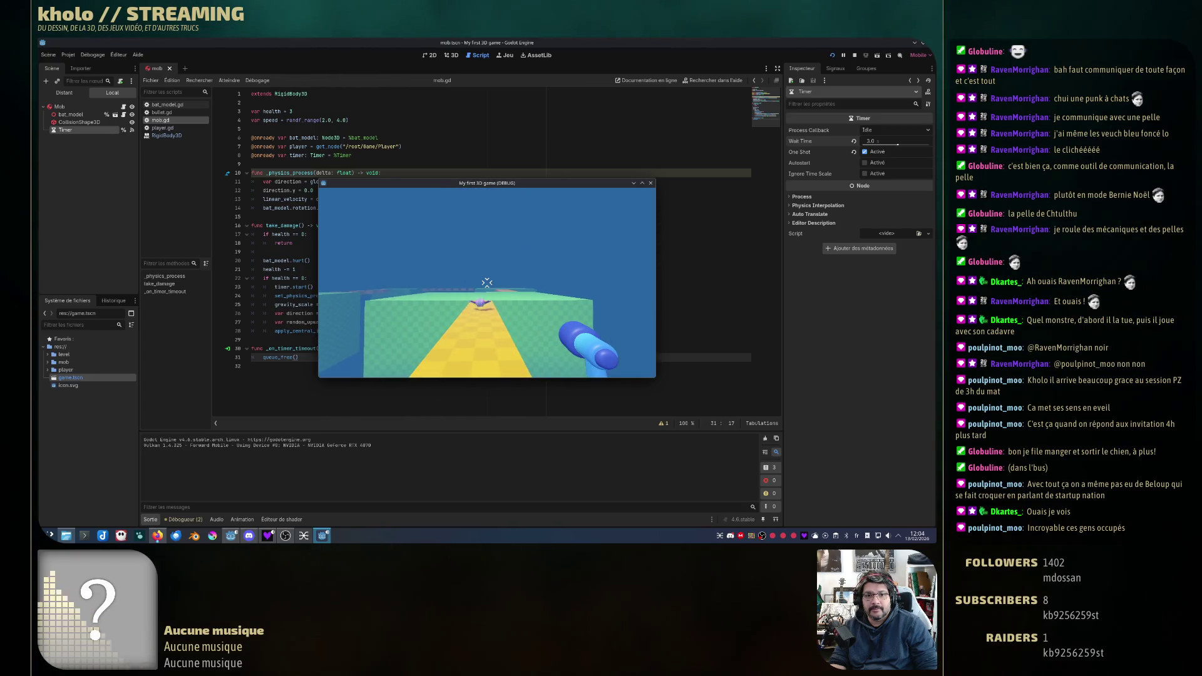
left_click(487, 283)
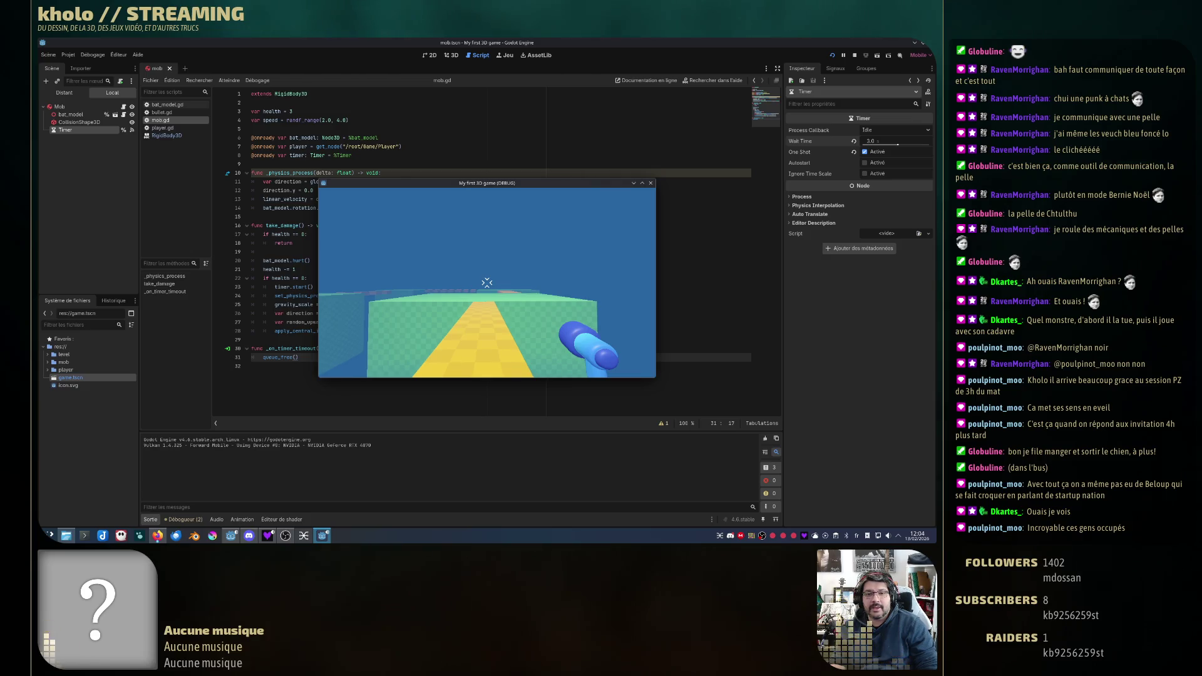
key("Escape")
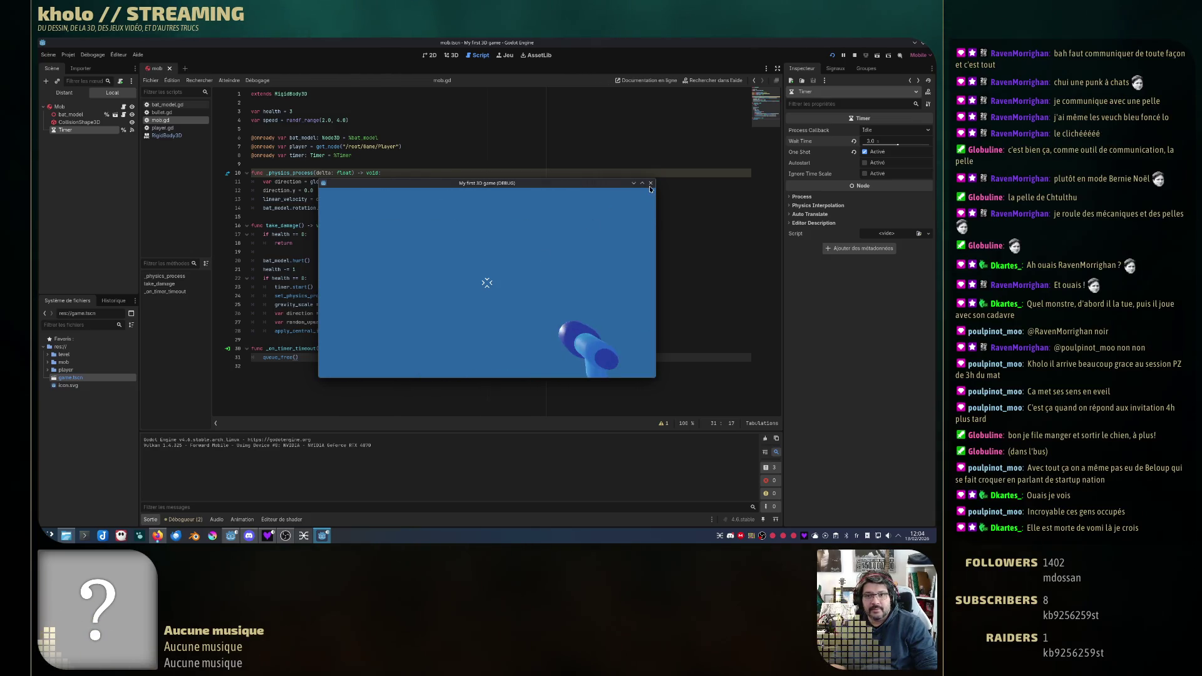
left_click(650, 183)
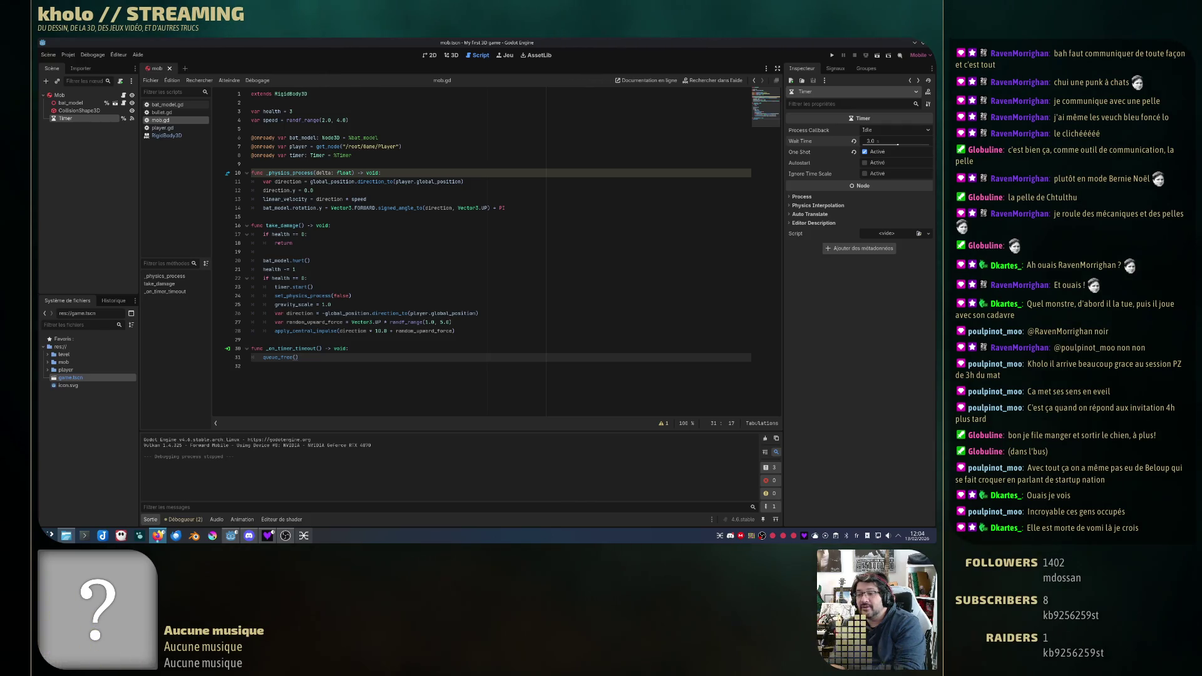
left_click(228, 349)
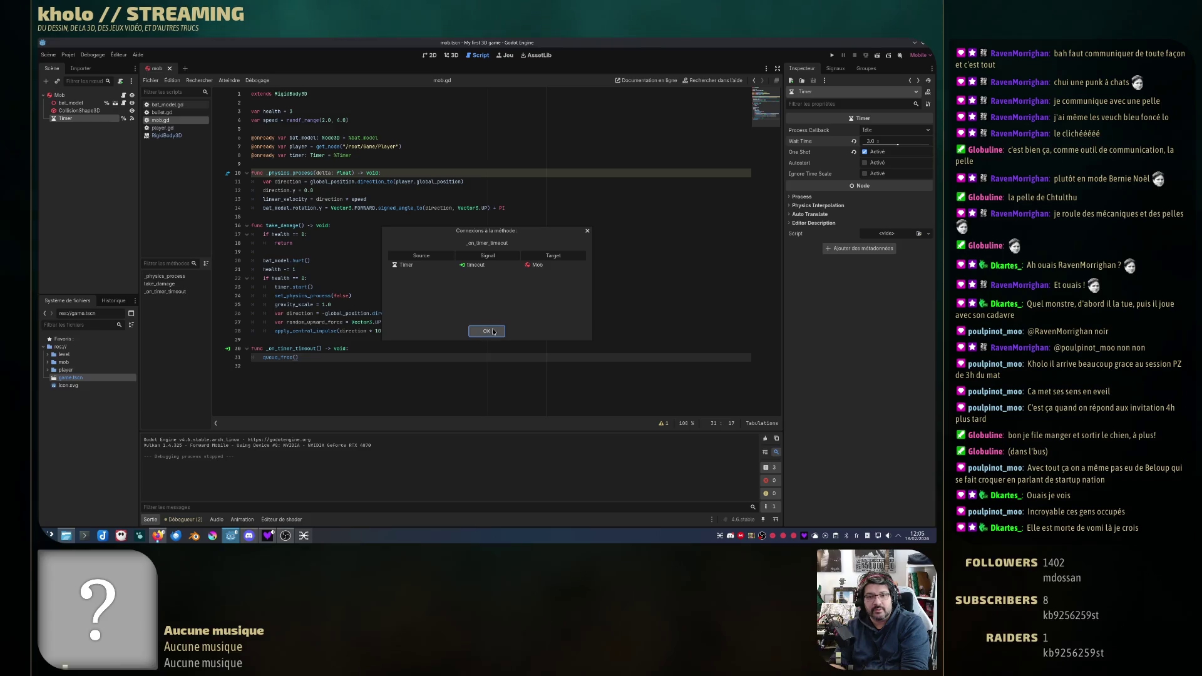
left_click(469, 332)
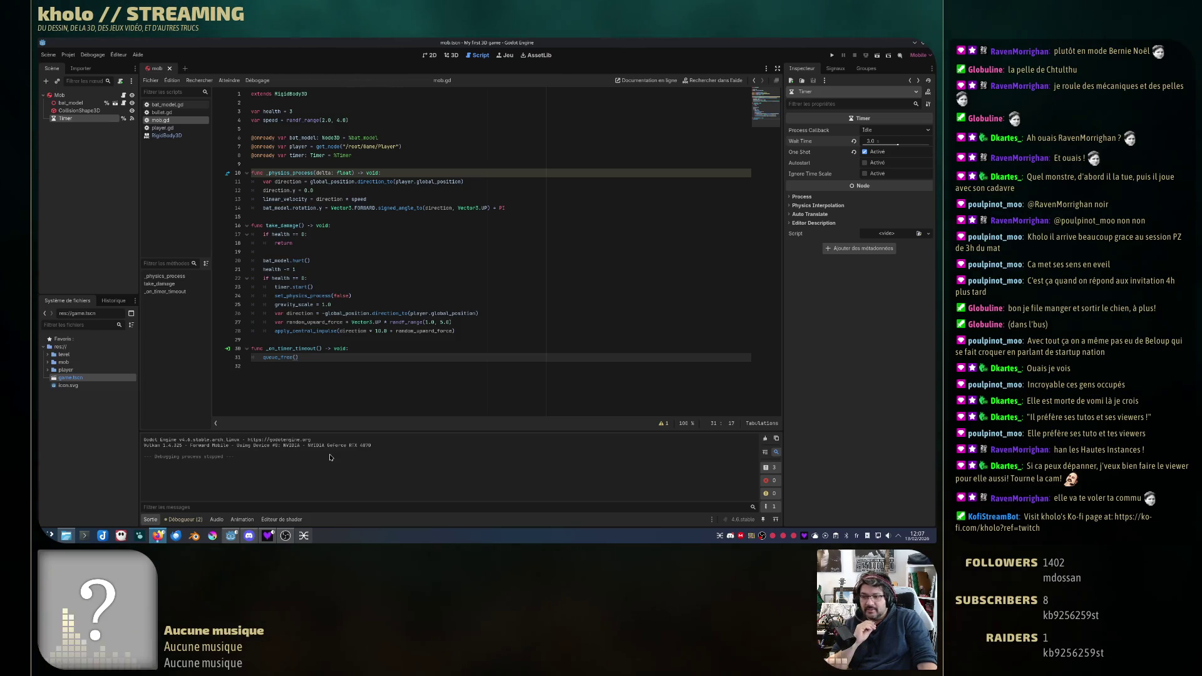
left_click(304, 348)
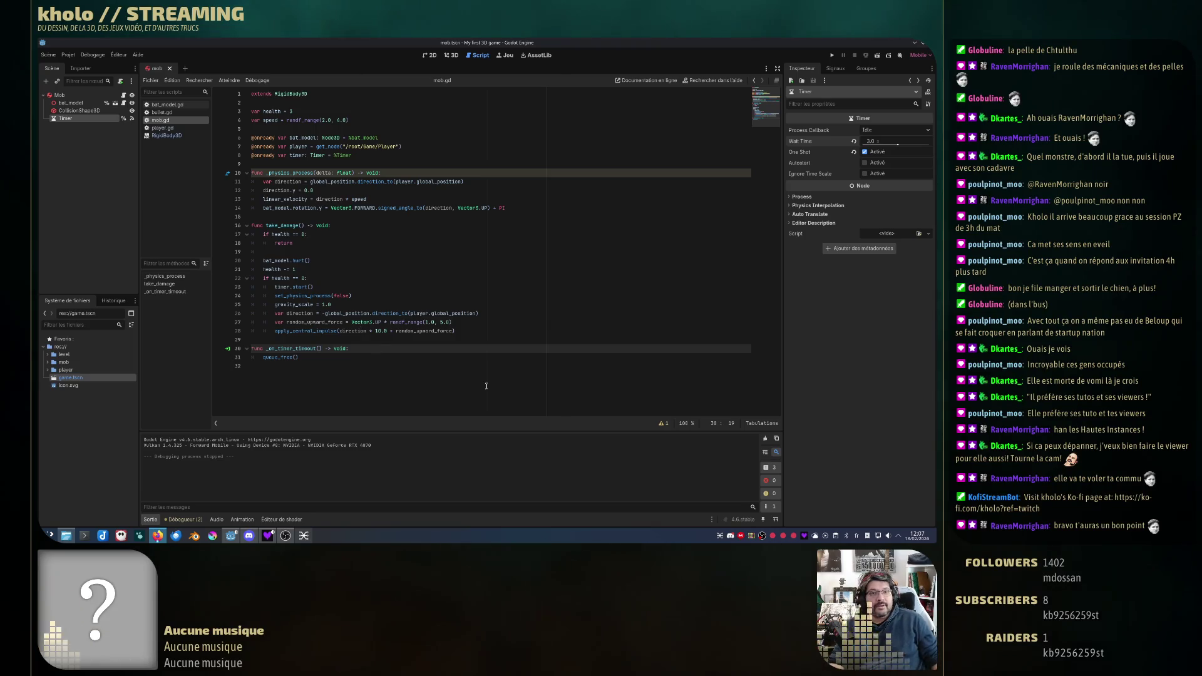
Step: Launch the game with F5 and shoot the approaching bat
key("F5")
key("w")
left_click(487, 282)
Step: Walk and jump along the yellow block path and green platforms, then close the game
key("w")
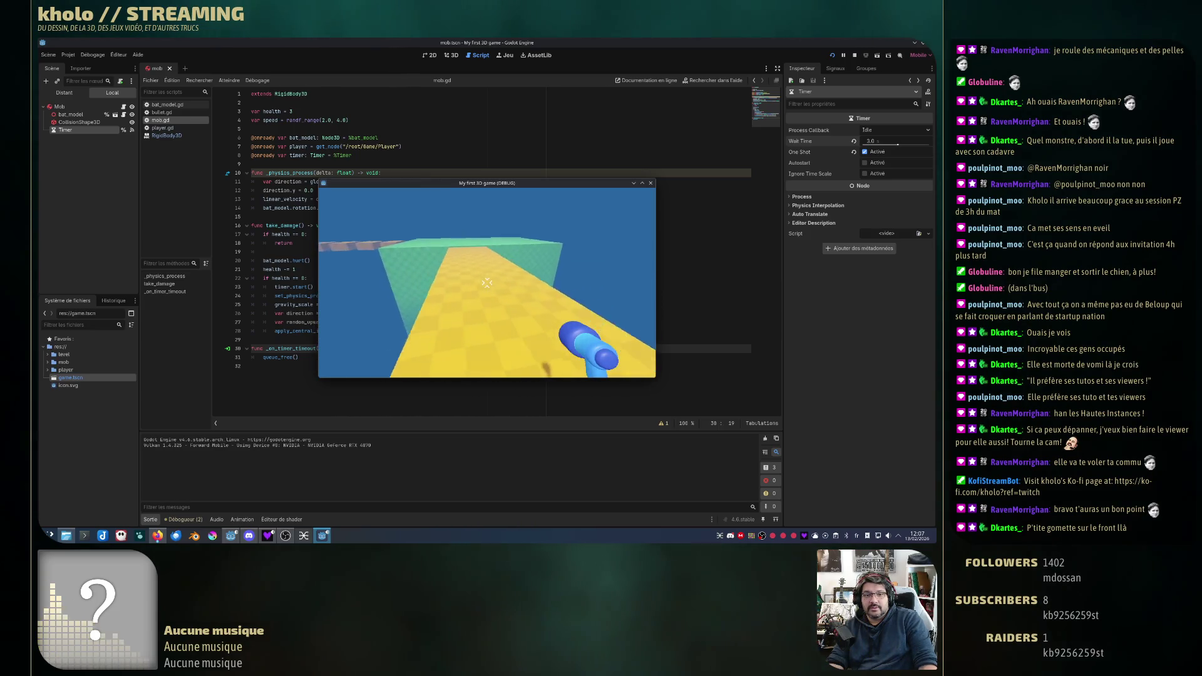
key("w")
key("space")
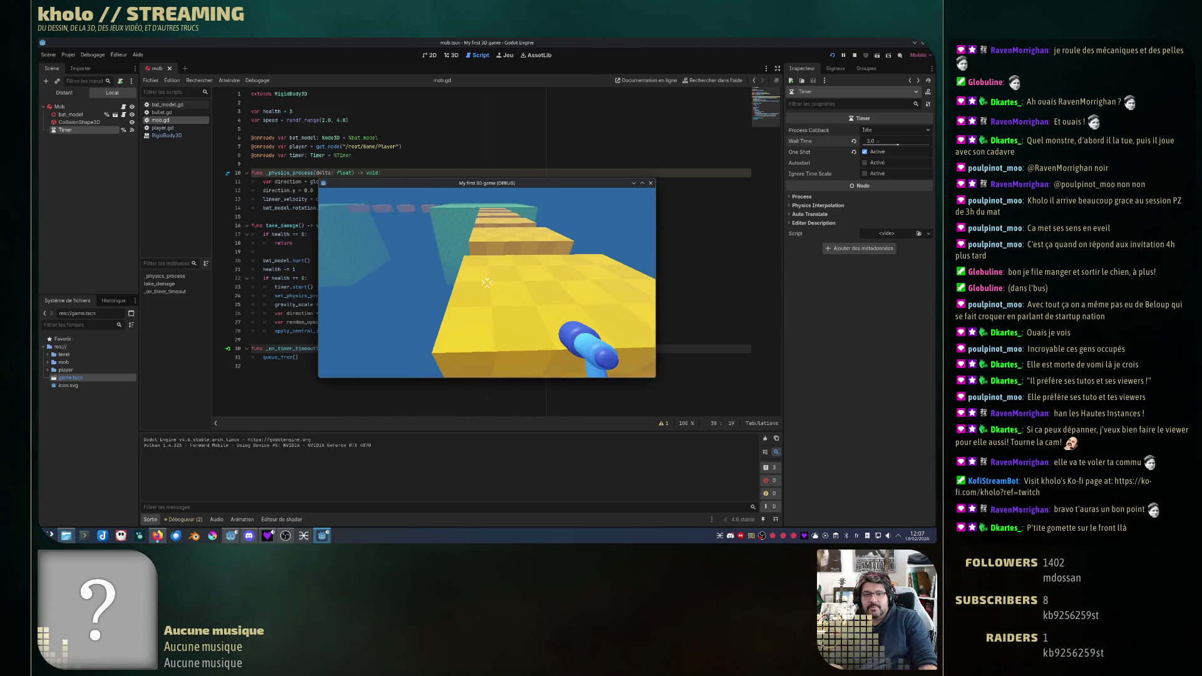
key("w")
key("w")
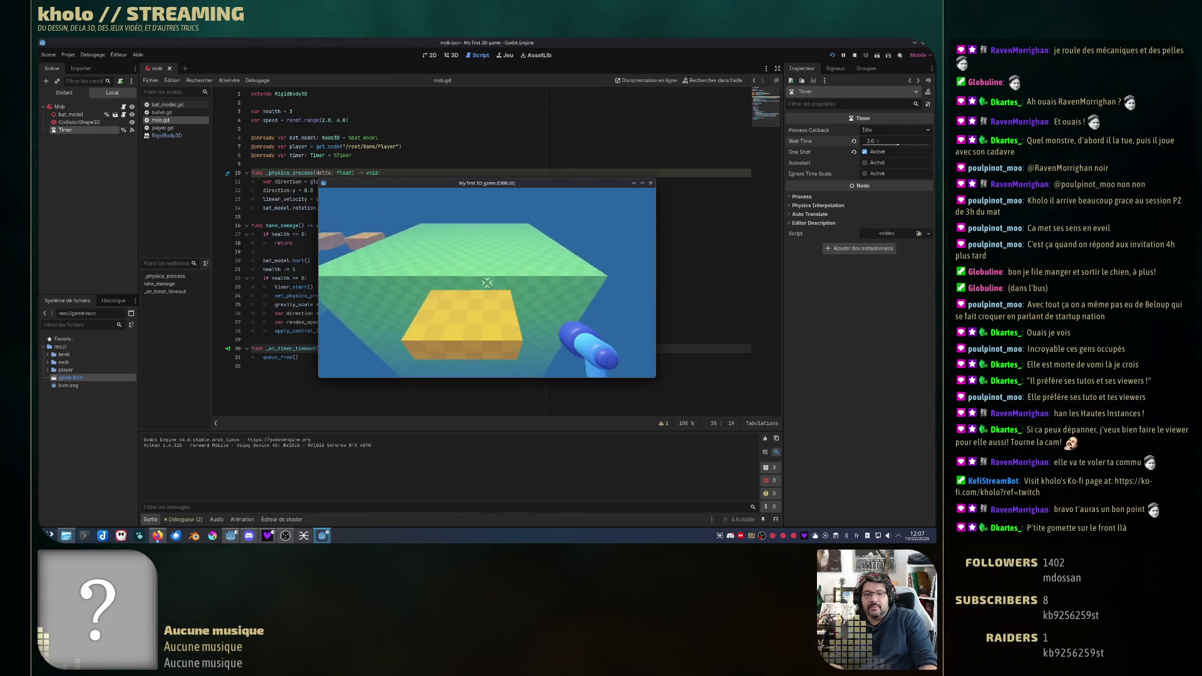
key("w")
key("w")
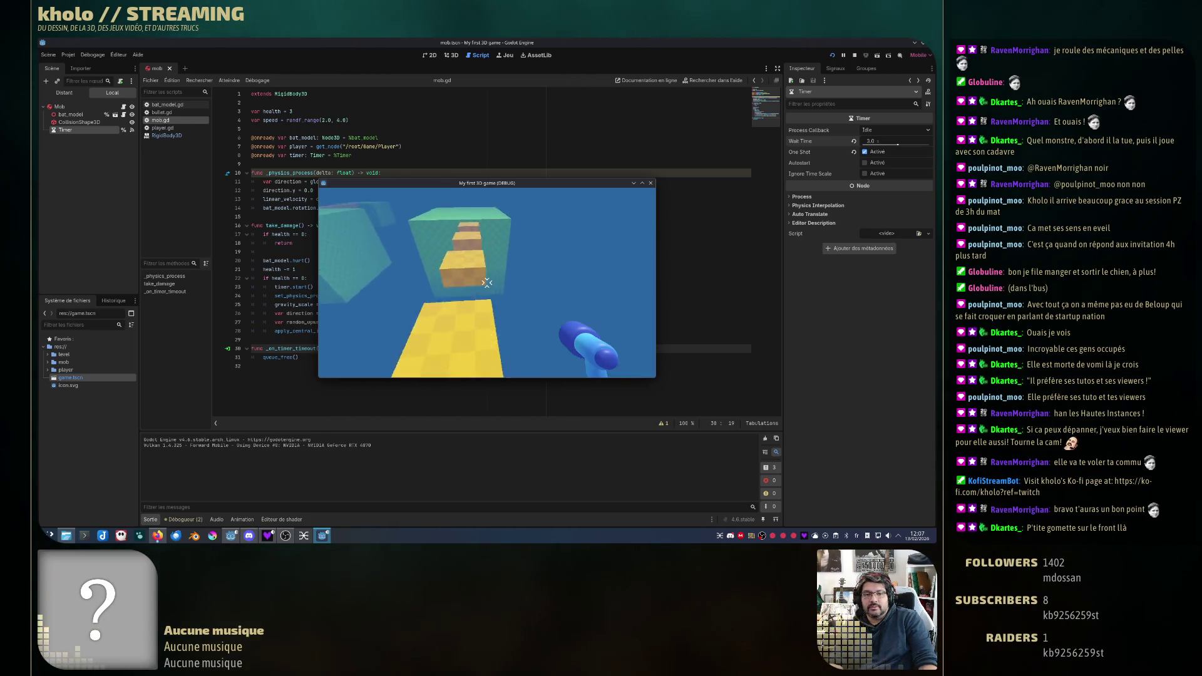
key("w")
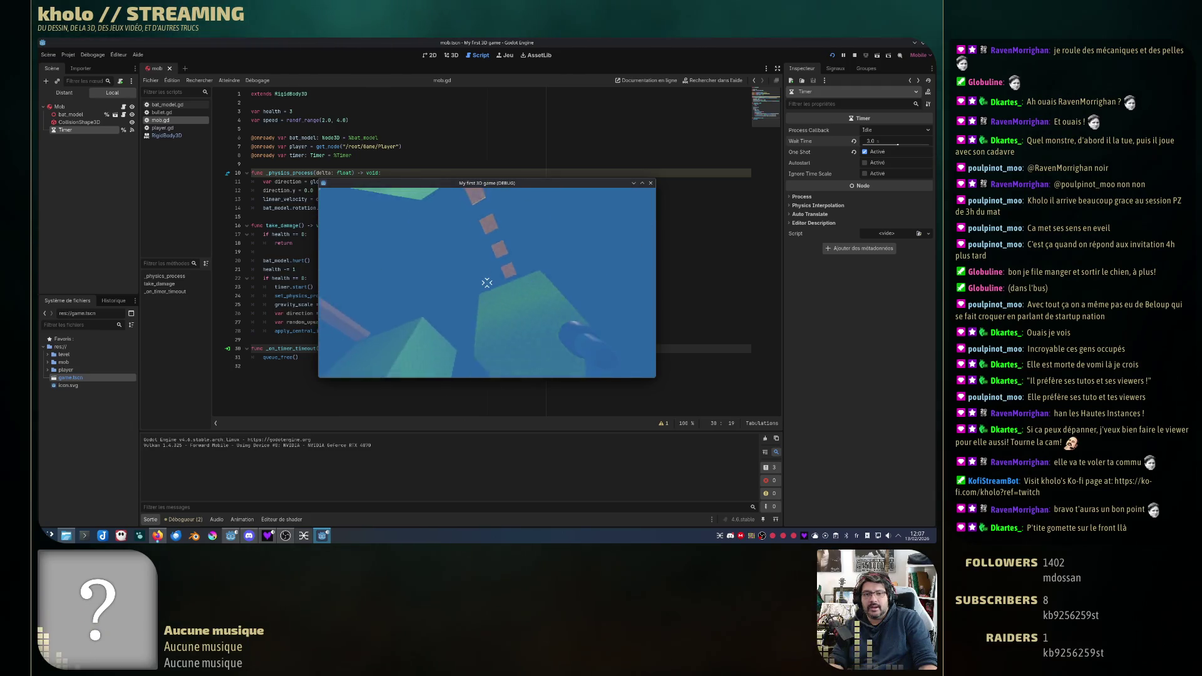
key("Escape")
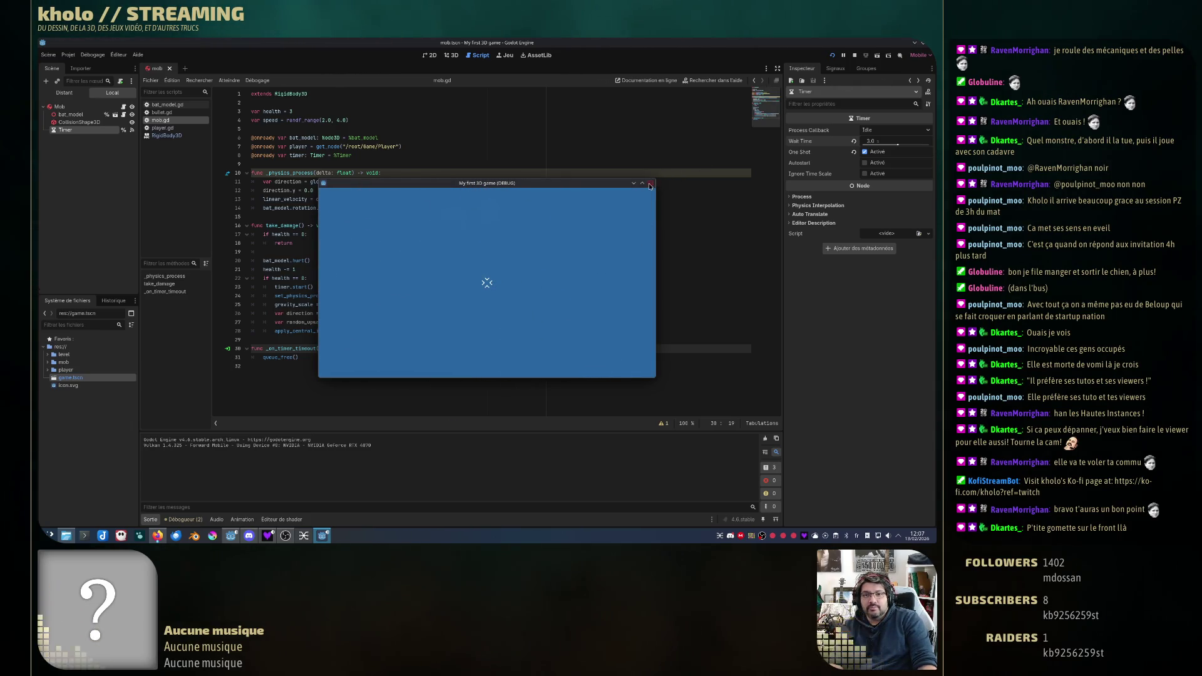
left_click(650, 186)
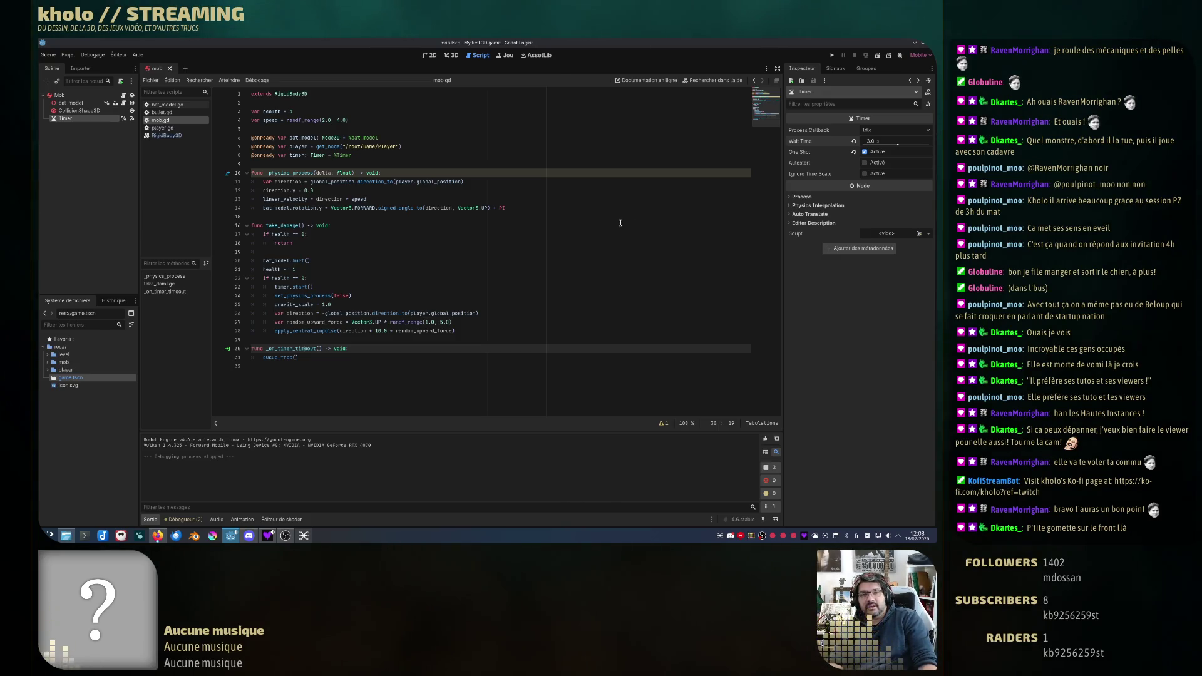
Step: Close the RigidBody3D help page, cancelling the accidental Delete Timer prompt
left_click(181, 135)
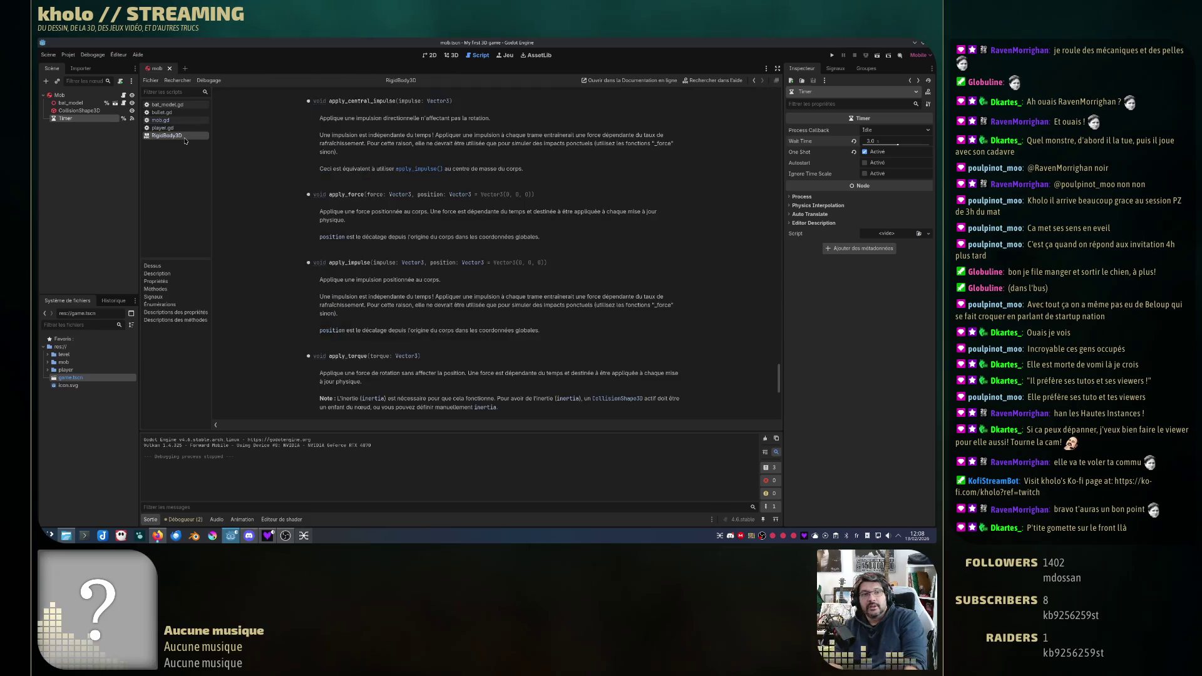
key("Delete")
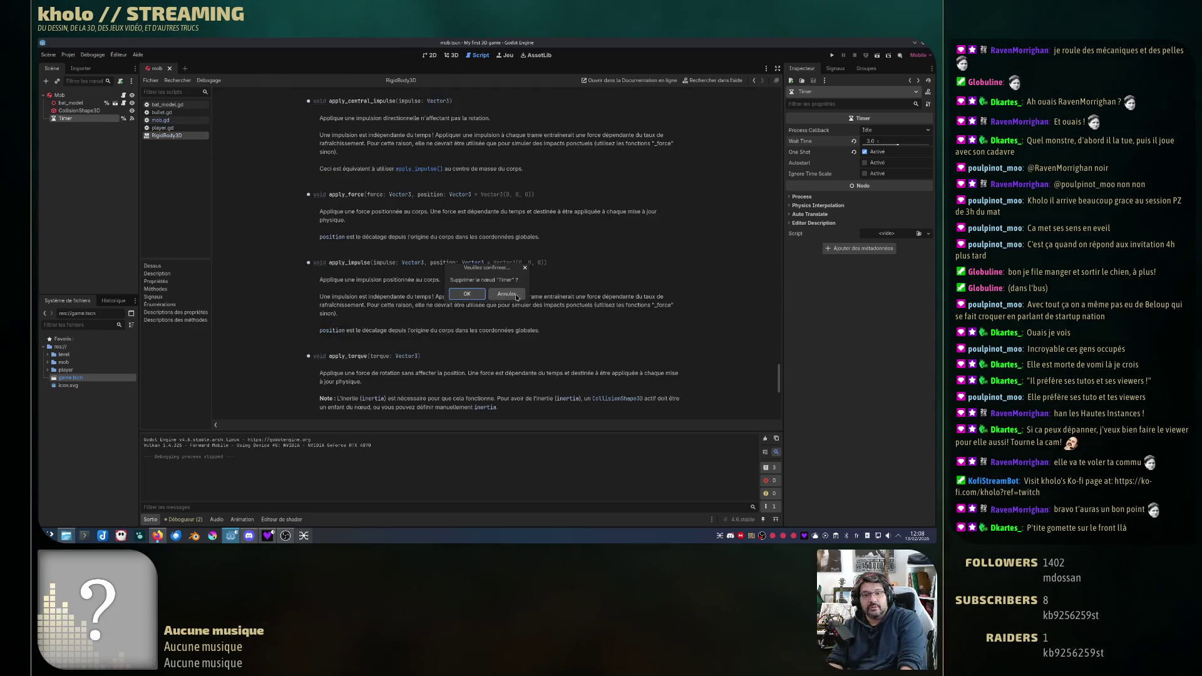
left_click(506, 295)
right_click(167, 137)
key("ctrl+w")
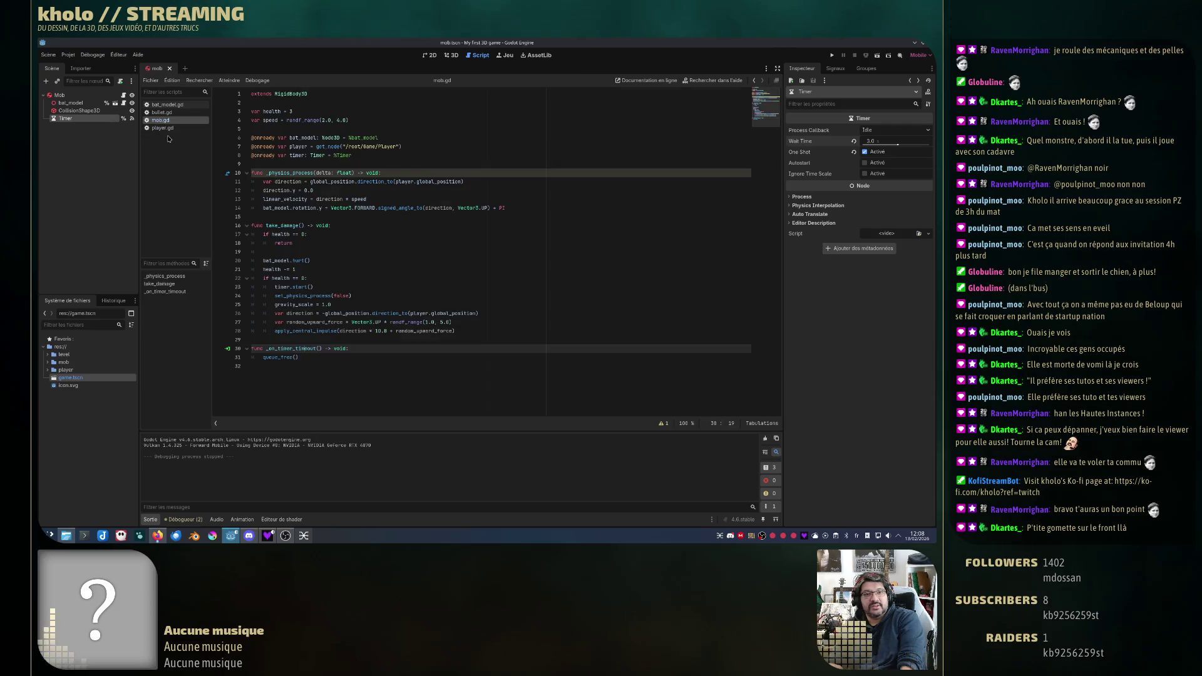
left_click(499, 289)
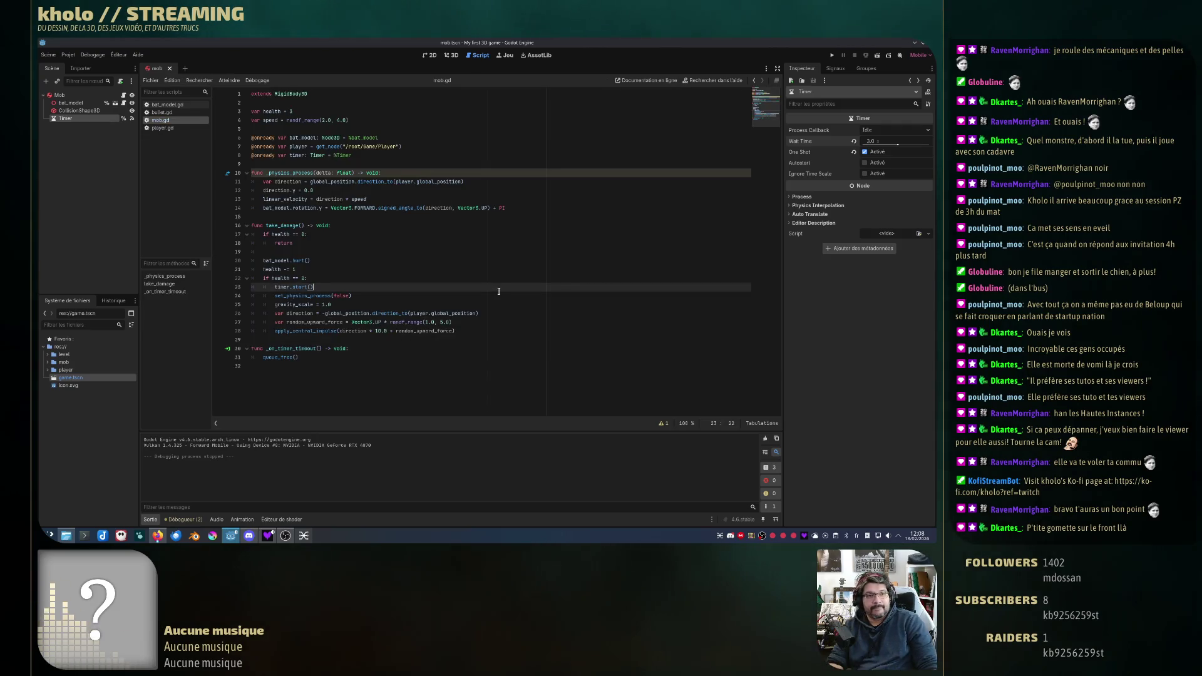